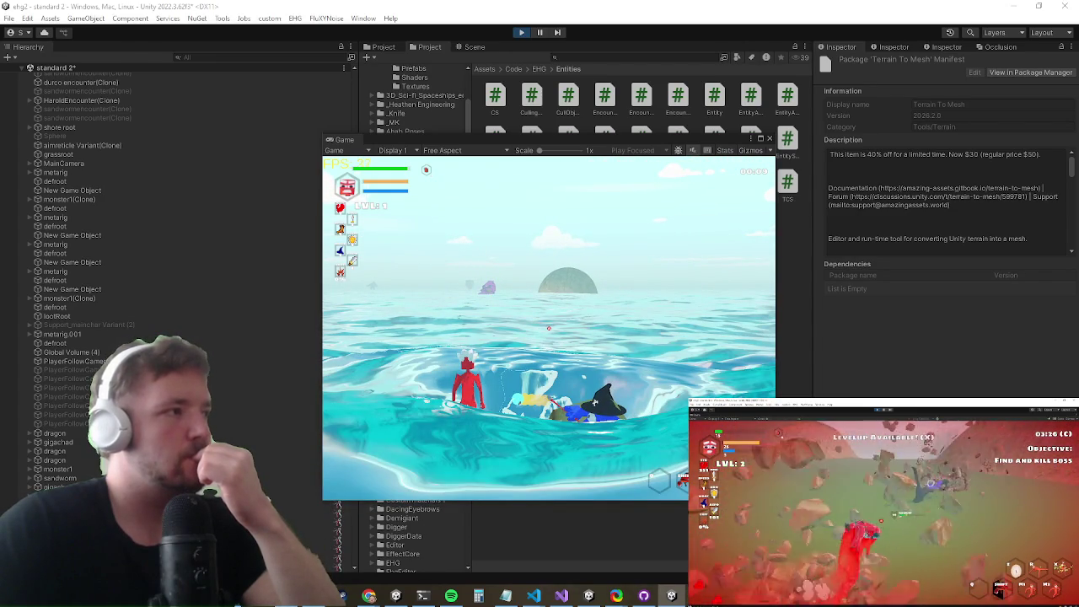
# Step: Delete the MonoBehaviour.print(t); debug line from UpdateRenderDst in CameraControl.cs
pyautogui.hotkey('alt', 'Tab')
pyautogui.moveTo(346, 233); pyautogui.dragTo(162, 232)
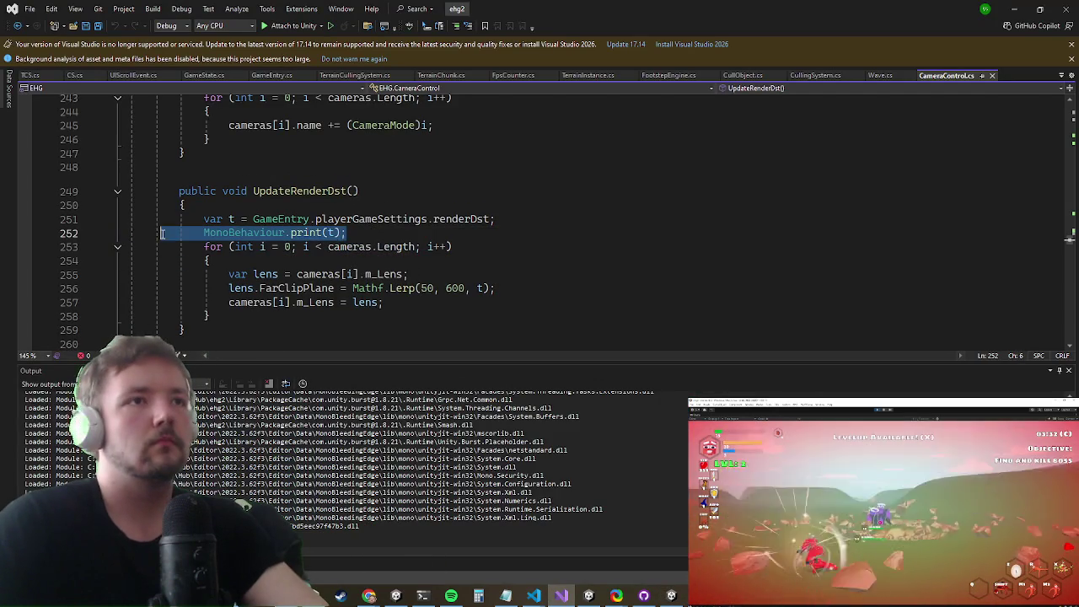
pyautogui.press('Delete')
# Step: Browse TerrainChunk.cs and TerrainCullingSystem.cs, then return to TerrainInstance.cs's holes code
pyautogui.hotkey('ctrl', 'Tab')
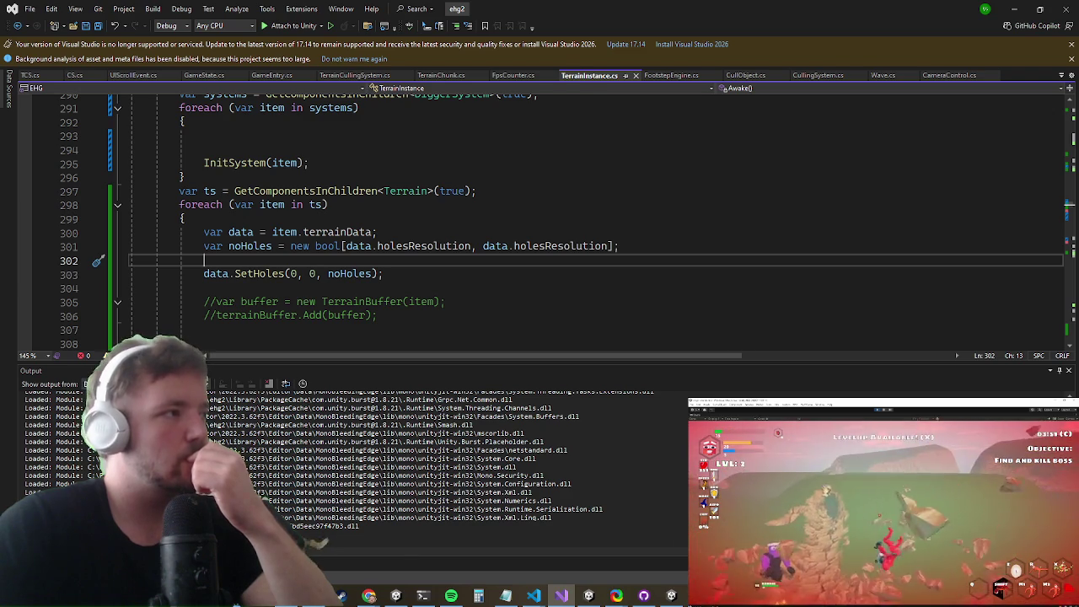
pyautogui.hotkey('alt', 'Tab')
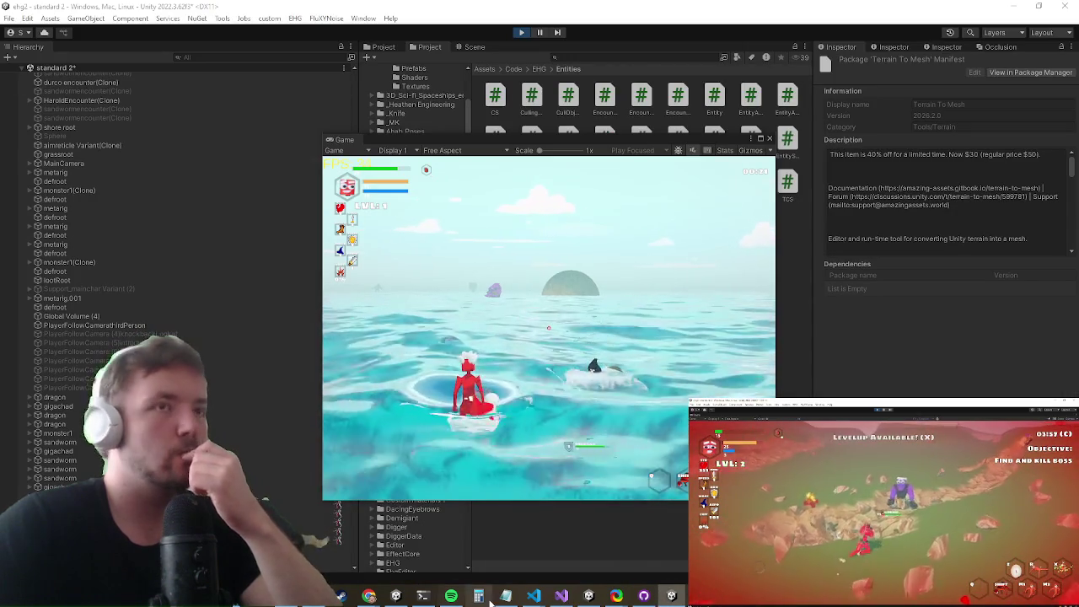
pyautogui.hotkey('alt', 'Tab')
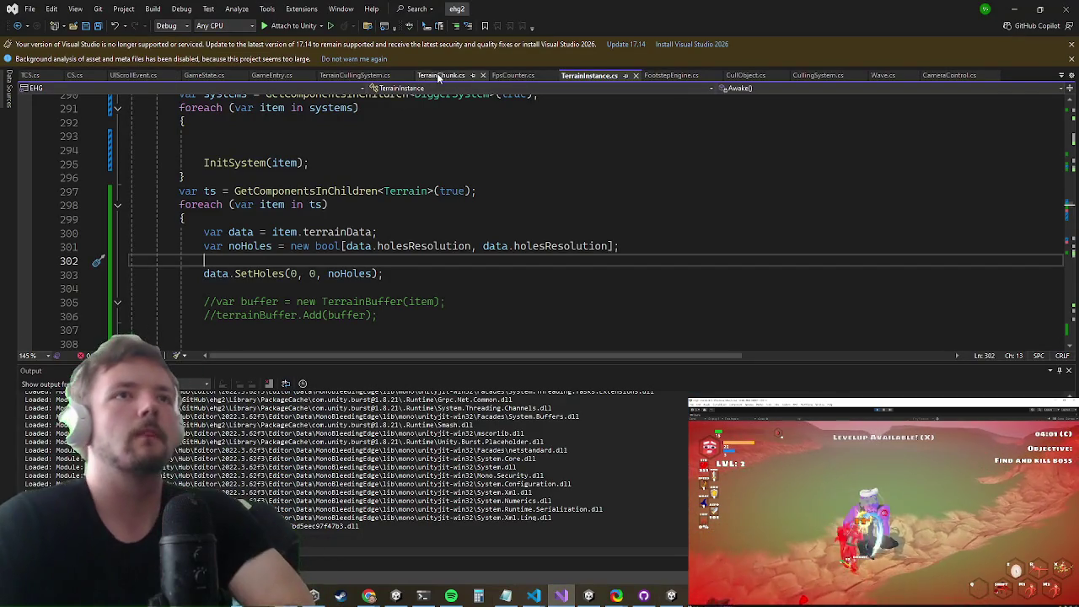
pyautogui.click(437, 76)
pyautogui.click(375, 75)
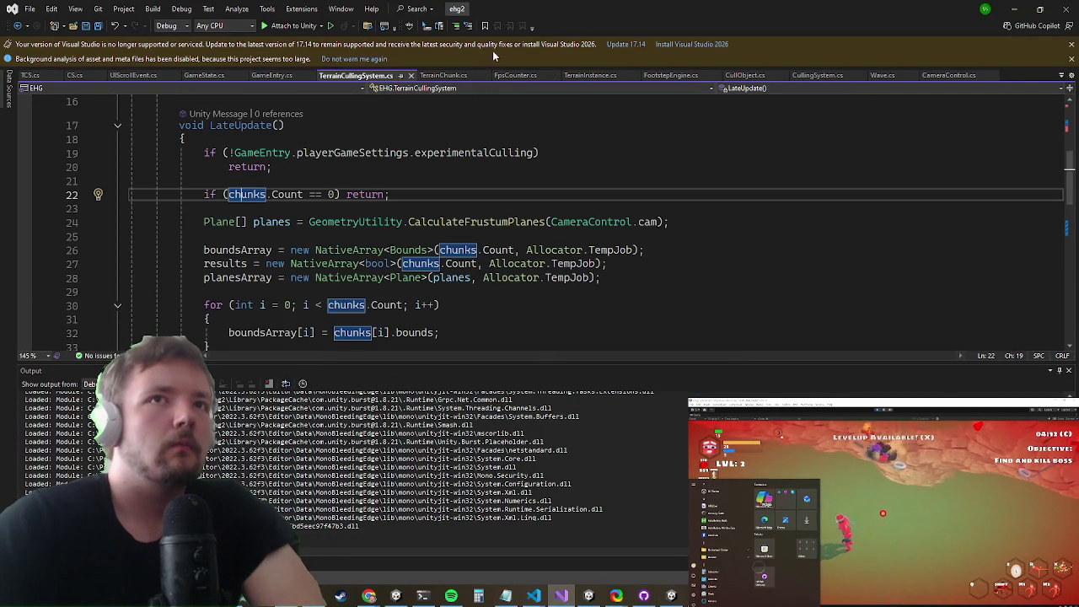
pyautogui.click(591, 75)
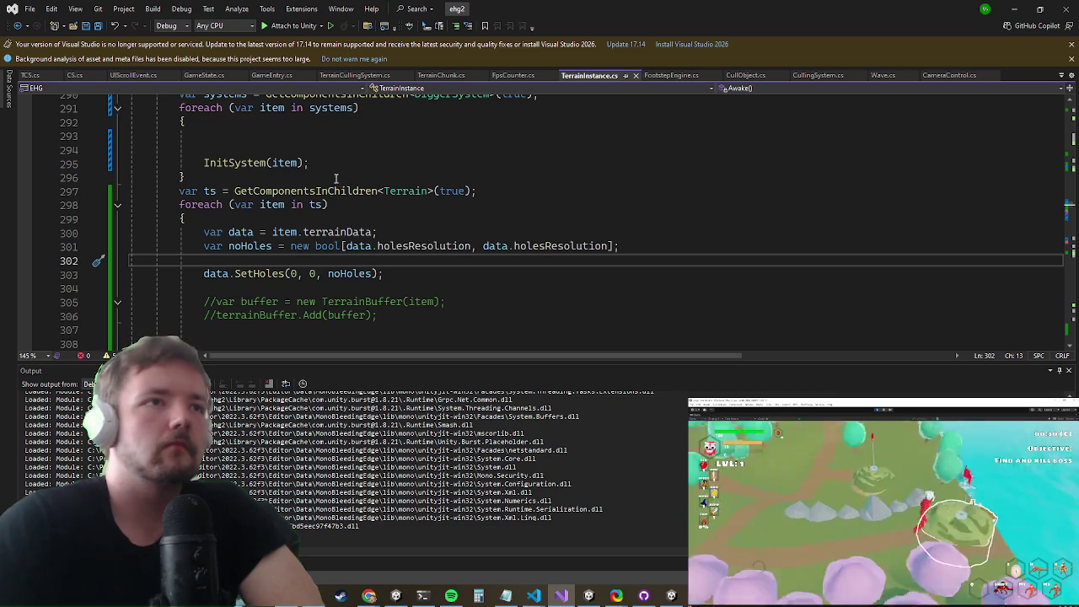
pyautogui.moveTo(248, 275)
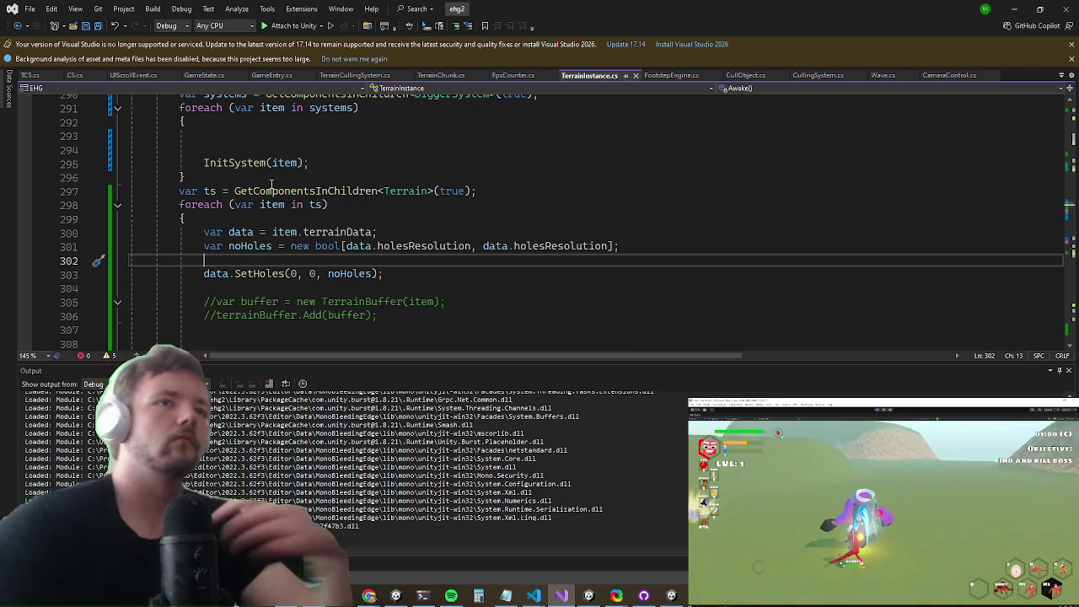
# Step: Add an outer for loop over data.holesResolution before the SetHoles call
pyautogui.write('for')
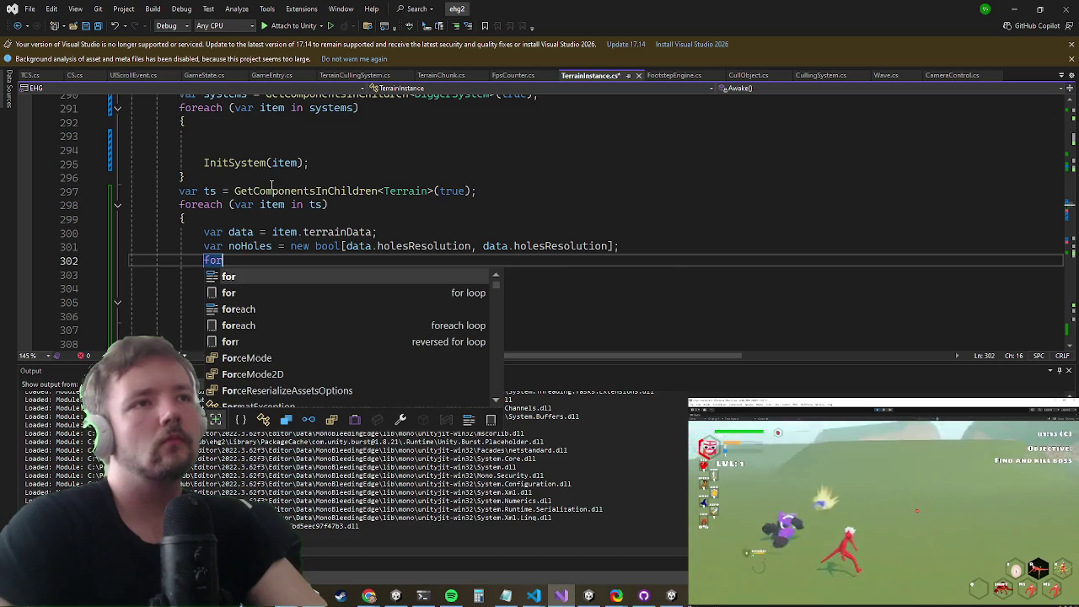
pyautogui.press('Tab')
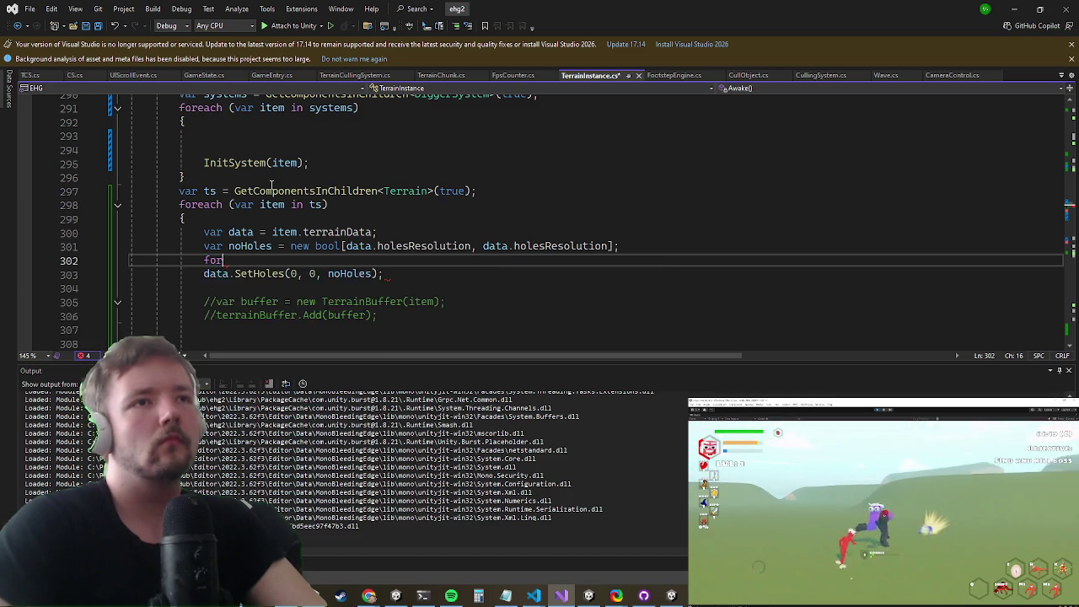
pyautogui.press('Tab')
pyautogui.press('Tab')
pyautogui.write('data.')
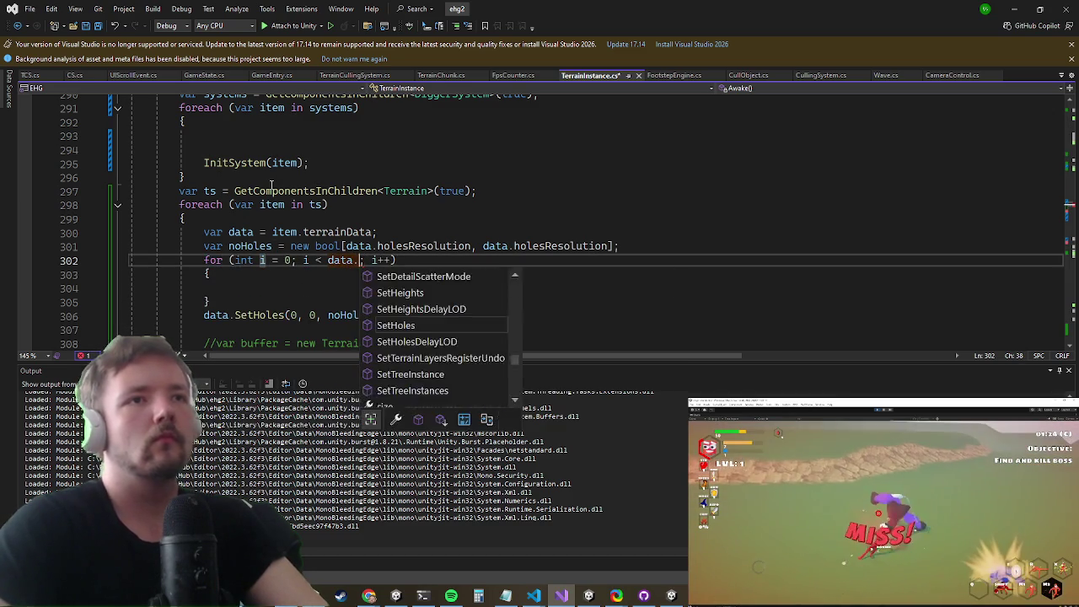
pyautogui.write('ho')
pyautogui.press('Tab')
pyautogui.press('Return')
# Step: Nest an inner for loop over data.holesResolution using j as its variable
pyautogui.write('for')
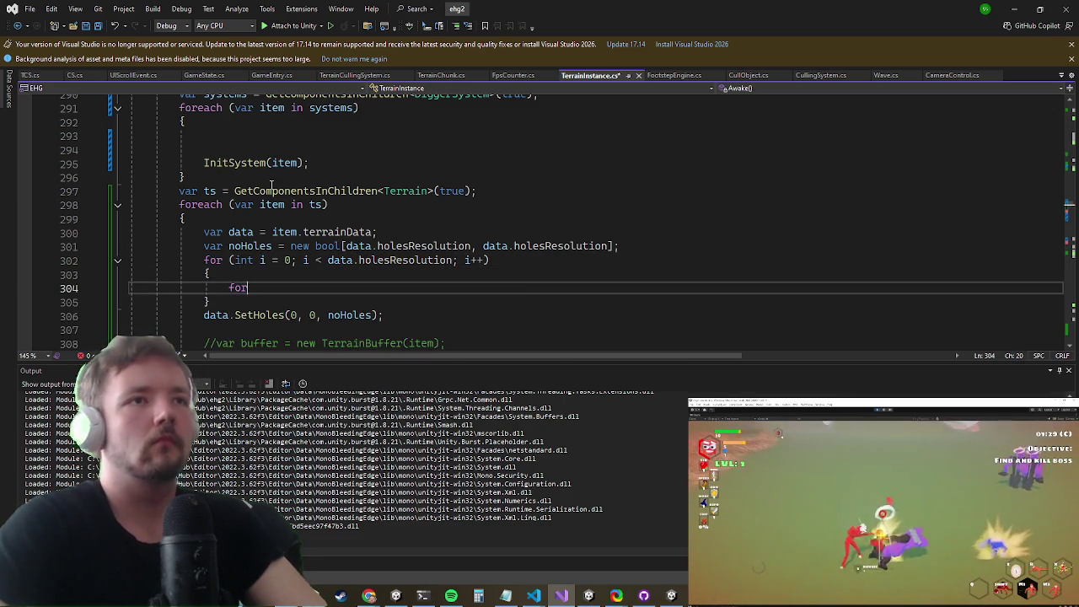
pyautogui.press('Tab')
pyautogui.press('Tab')
pyautogui.press('Tab')
pyautogui.write('data.')
pyautogui.press('Tab')
pyautogui.press('Escape')
pyautogui.press('Home')
pyautogui.hotkey('ctrl', 'Right')
pyautogui.write('j')
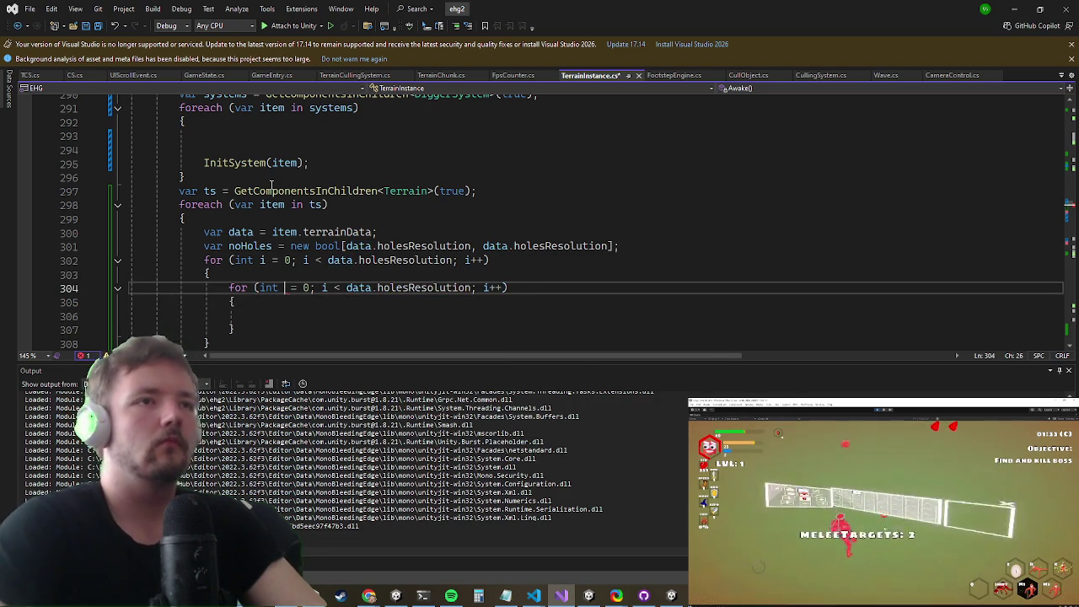
pyautogui.write('j')
pyautogui.press('Right')
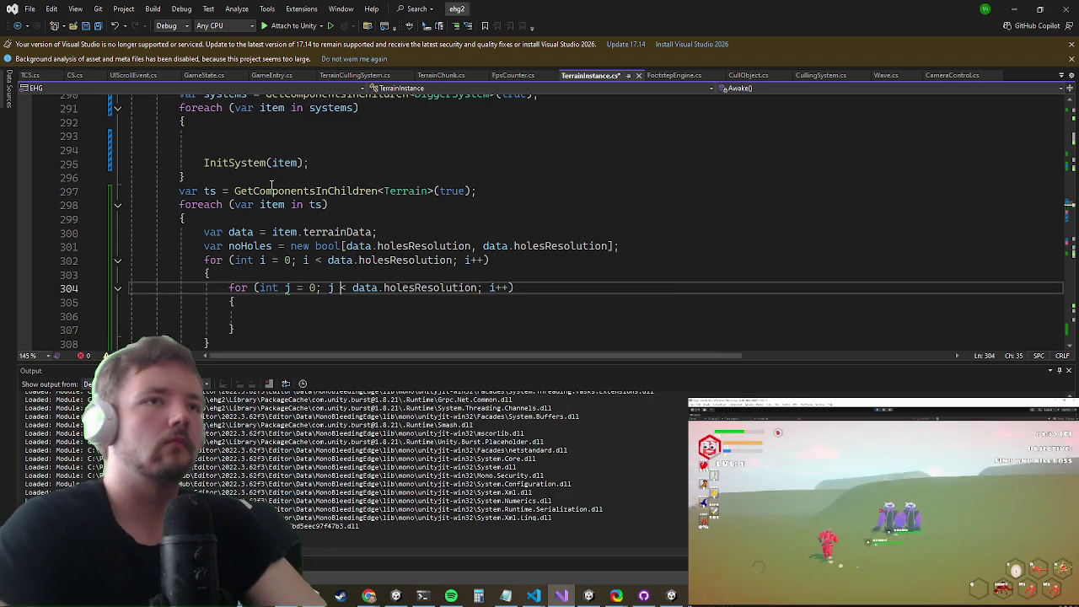
pyautogui.hotkey('ctrl', 'Right')
pyautogui.hotkey('ctrl', 'Right')
pyautogui.press('Delete')
# Step: Set noHoles[i, j] = true; inside the inner loop
pyautogui.press('Down')
pyautogui.press('Down')
pyautogui.write('no')
pyautogui.press('Tab')
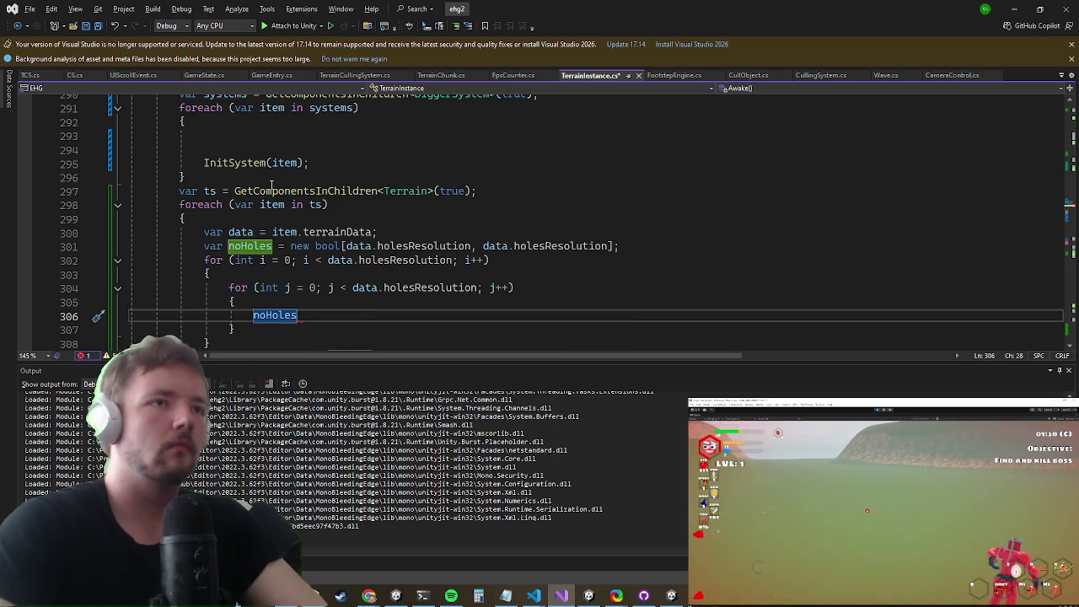
pyautogui.press('Down')
pyautogui.press('Down')
pyautogui.click(421, 312)
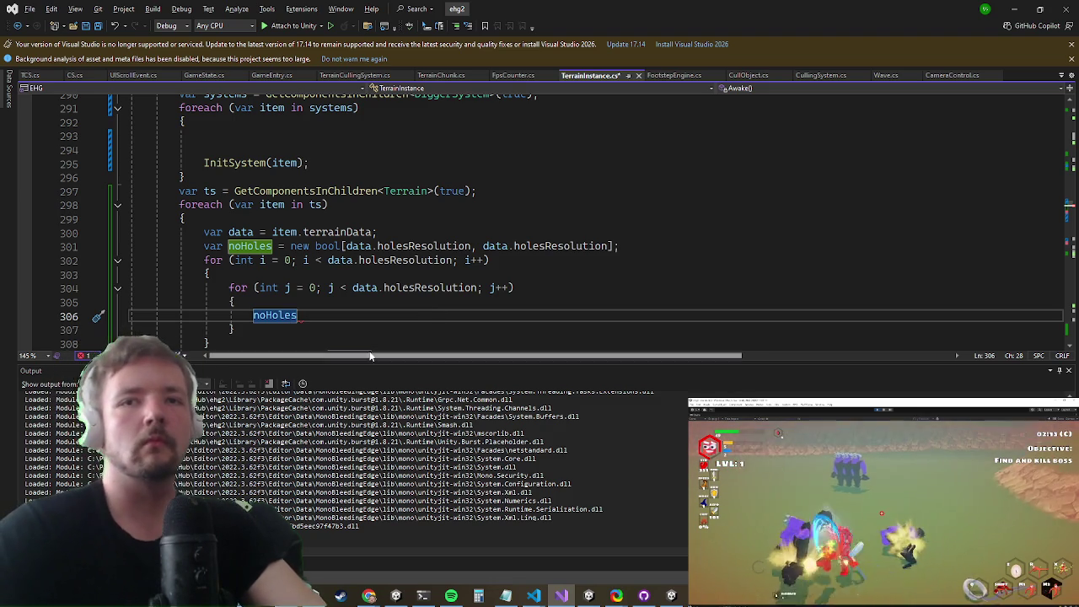
pyautogui.write('[i, j')
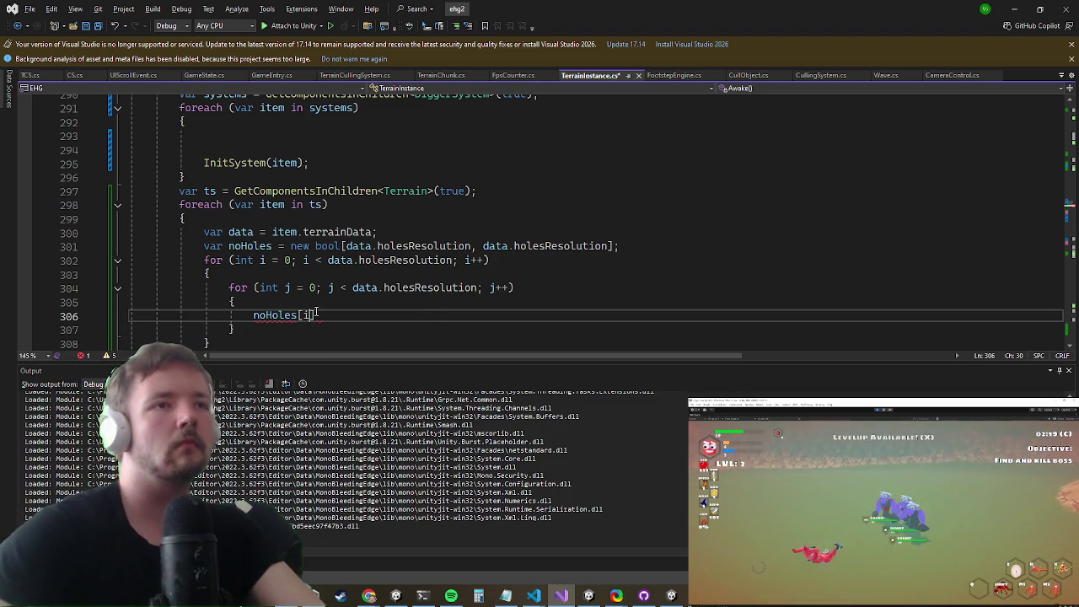
pyautogui.write('] = true;')
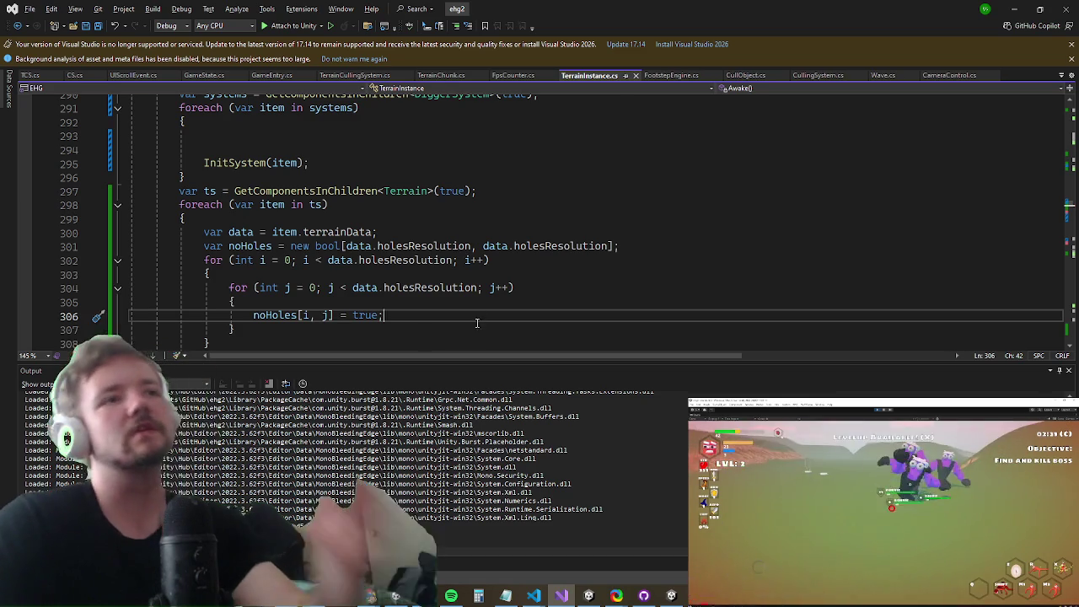
pyautogui.scroll(-3, 483, 241)
pyautogui.scroll(2, 569, 191)
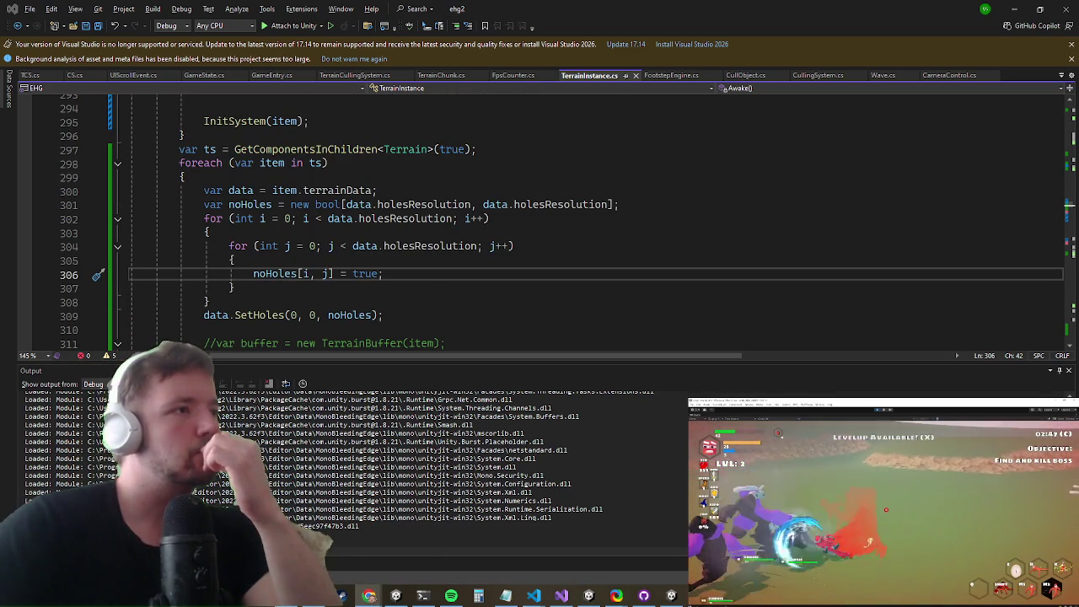
pyautogui.click(1010, 10)
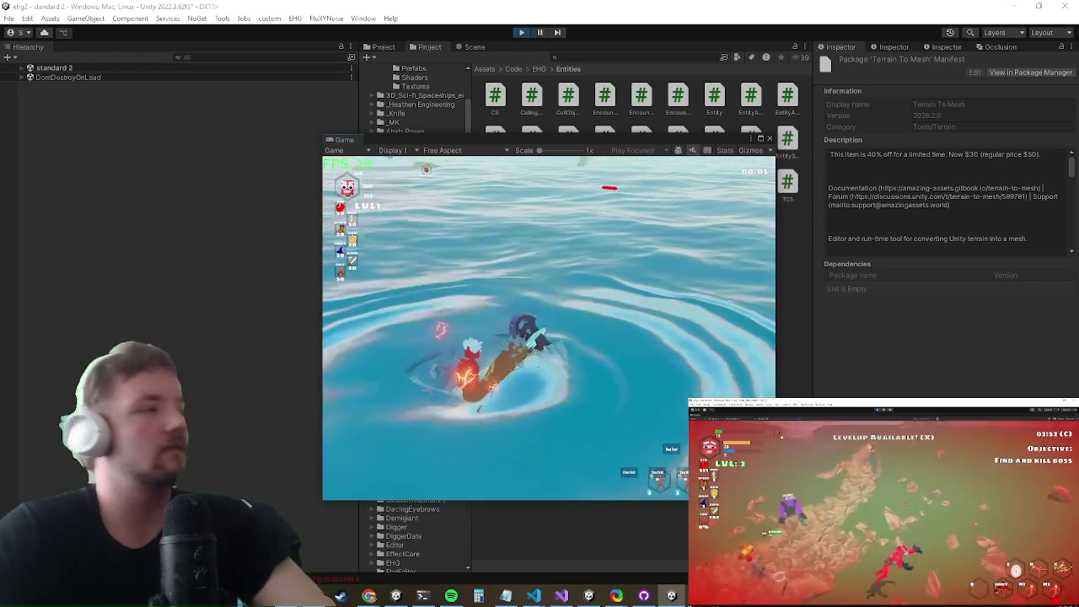
pyautogui.press('super')
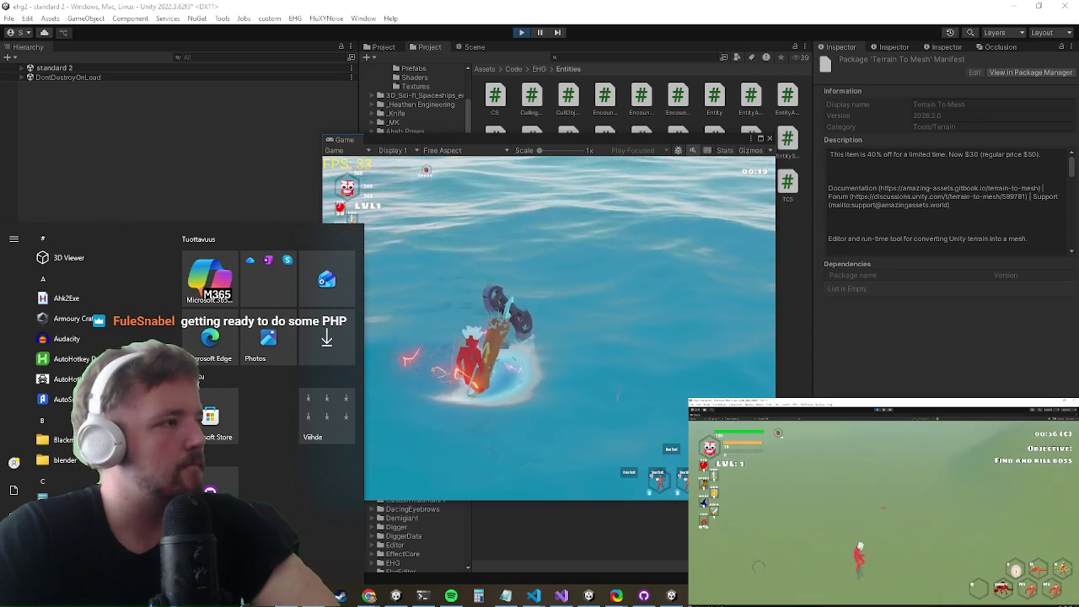
pyautogui.press('super')
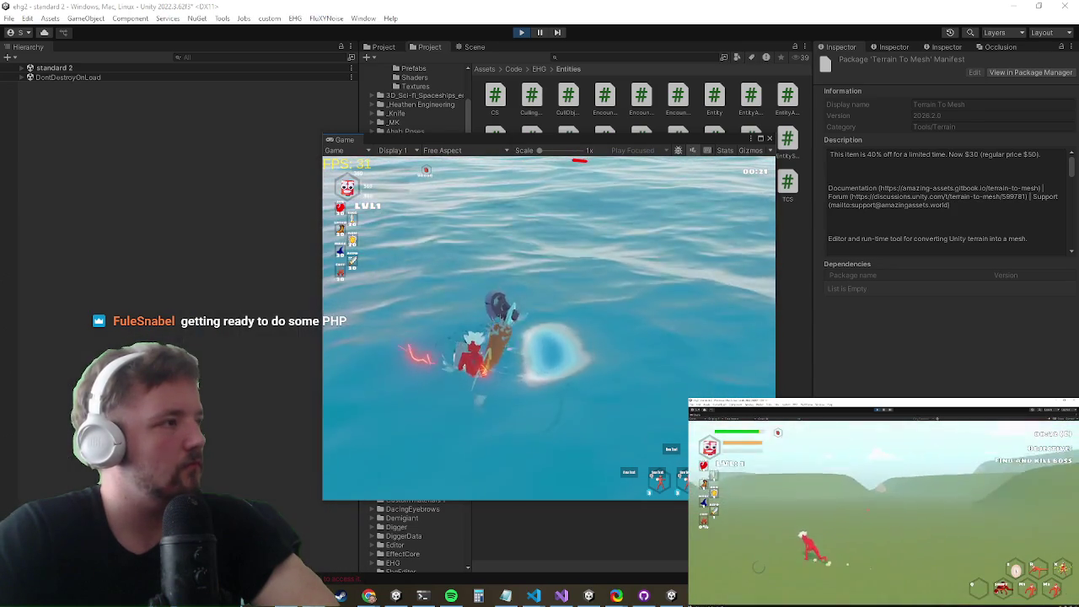
pyautogui.hotkey('alt', 'Tab')
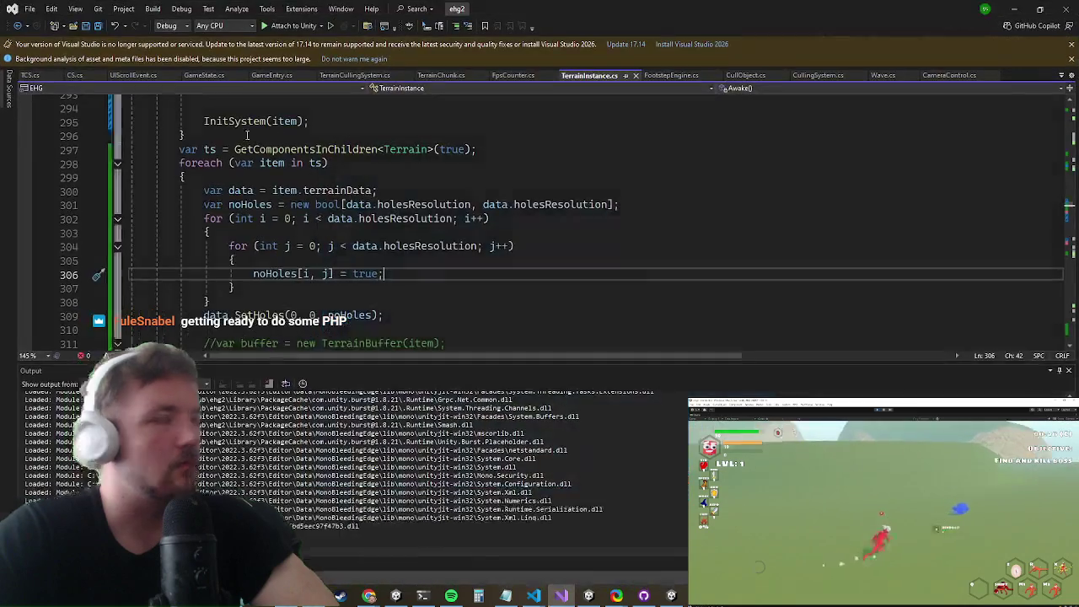
# Step: Extract the holes-clearing block into a new method named ResetHoles
pyautogui.scroll(-2, 258, 282)
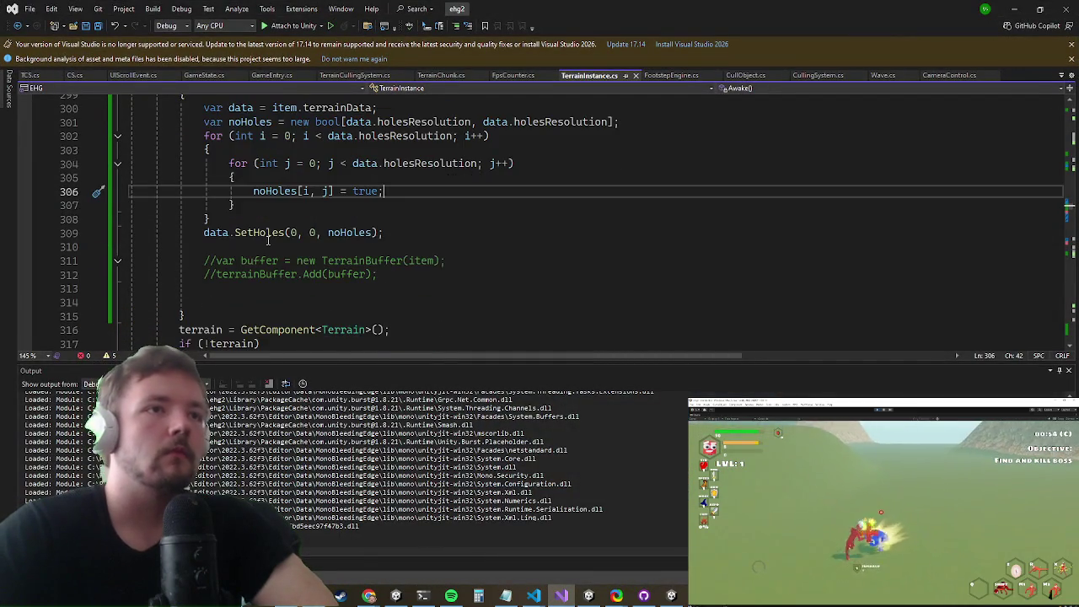
pyautogui.scroll(2, 258, 283)
pyautogui.click(236, 274)
pyautogui.click(223, 328)
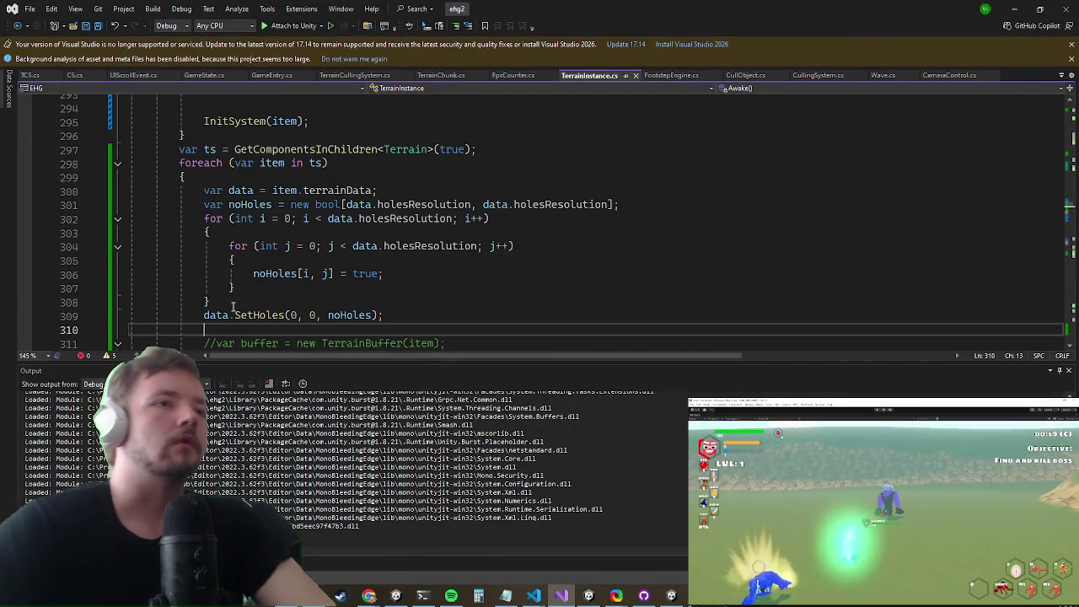
pyautogui.hotkey('shift', 'Up')
pyautogui.hotkey('shift', 'Up')
pyautogui.hotkey('shift', 'Up')
pyautogui.hotkey('shift', 'Up')
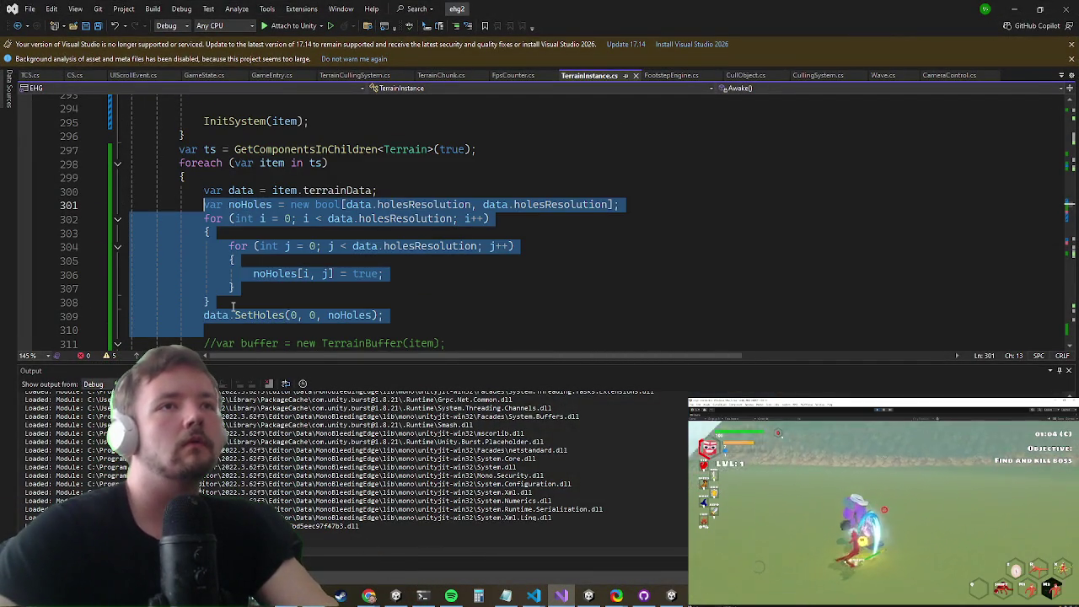
pyautogui.hotkey('ctrl', '.')
pyautogui.press('Return')
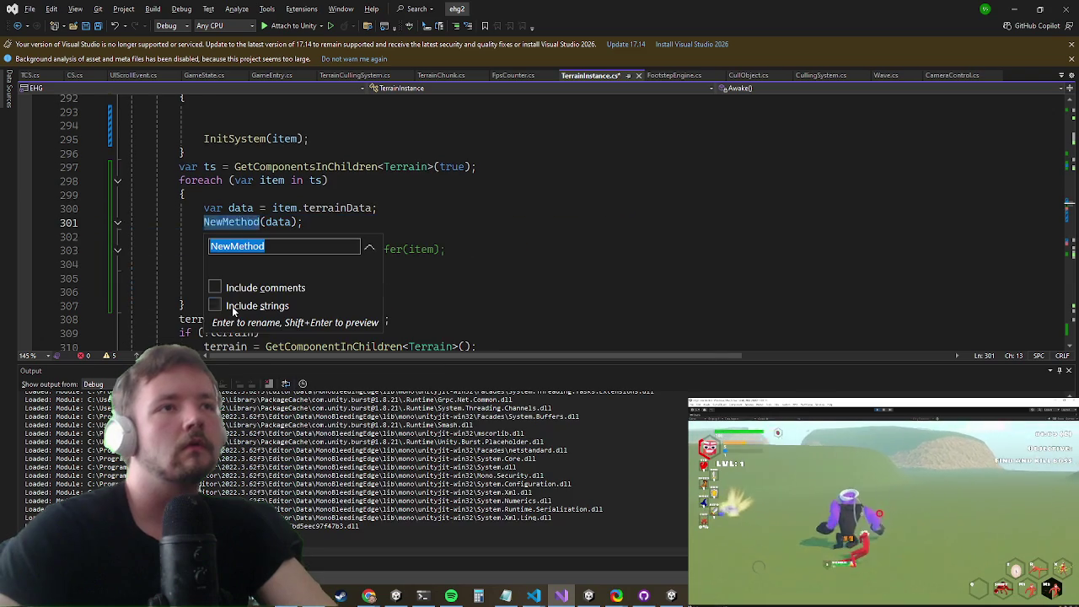
pyautogui.write('ResetHoles')
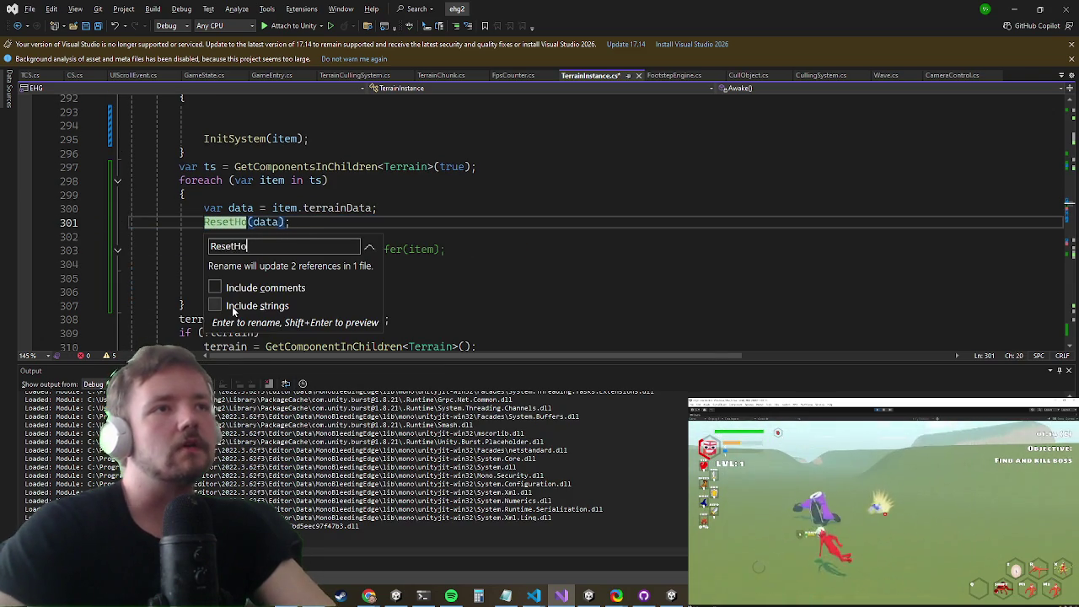
pyautogui.press('Return')
# Step: Comment out the ResetHoles call and uncomment the terrainBuffer.Add line
pyautogui.press('Left')
pyautogui.hotkey('ctrl', 'k')
pyautogui.hotkey('ctrl', 'c')
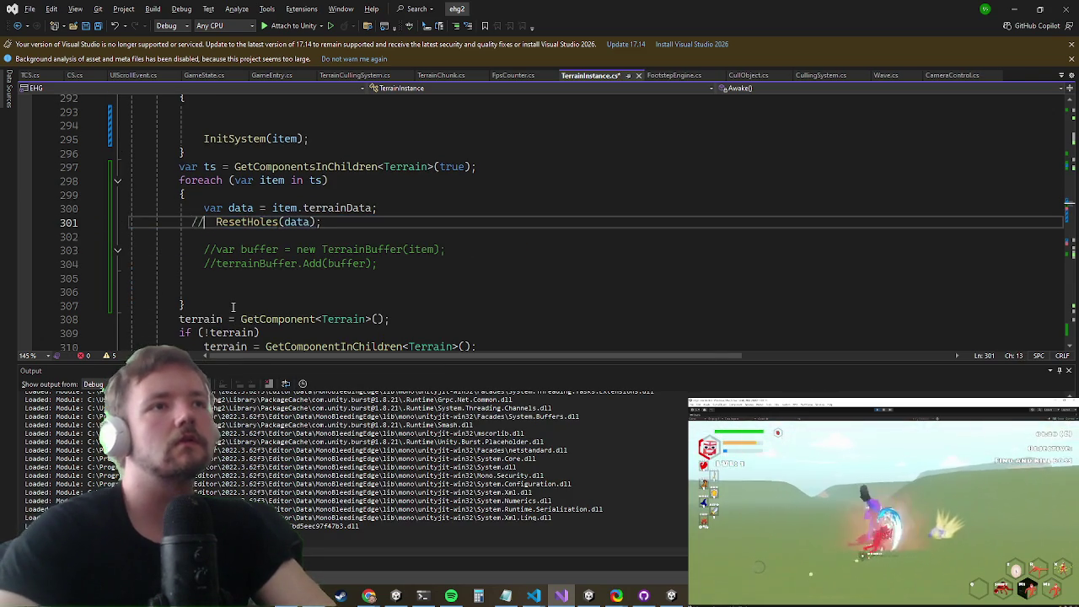
pyautogui.press('Down')
pyautogui.press('Down')
pyautogui.press('Down')
pyautogui.hotkey('ctrl', 'k')
pyautogui.hotkey('ctrl', 'u')
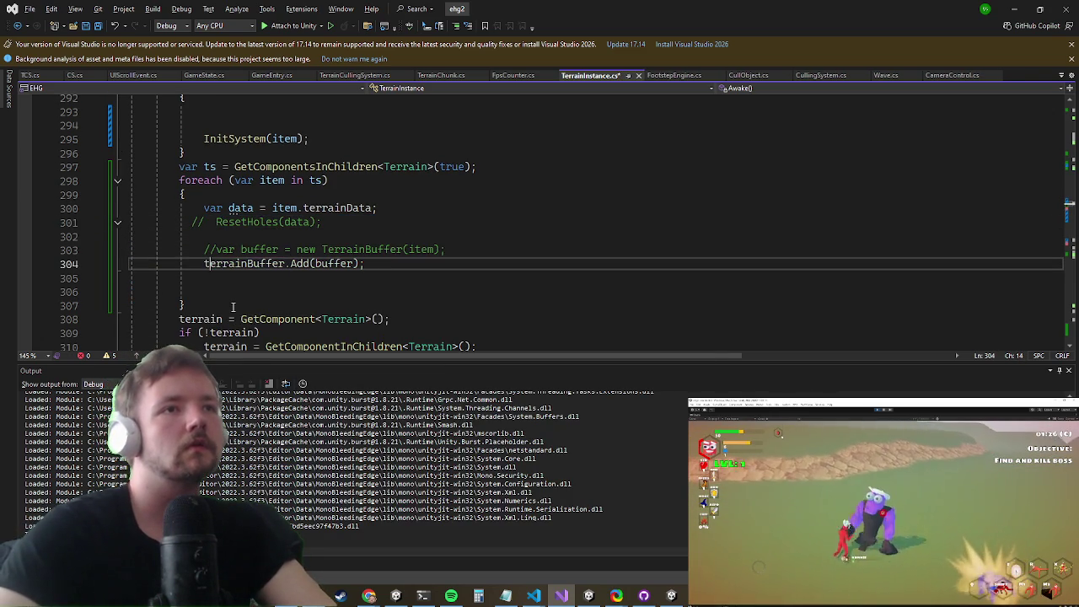
# Step: Replace the buffer argument with new TerrainBuffer(item) on line 304
pyautogui.hotkey('ctrl', 'Right')
pyautogui.hotkey('ctrl', 'Right')
pyautogui.hotkey('ctrl', 'Right')
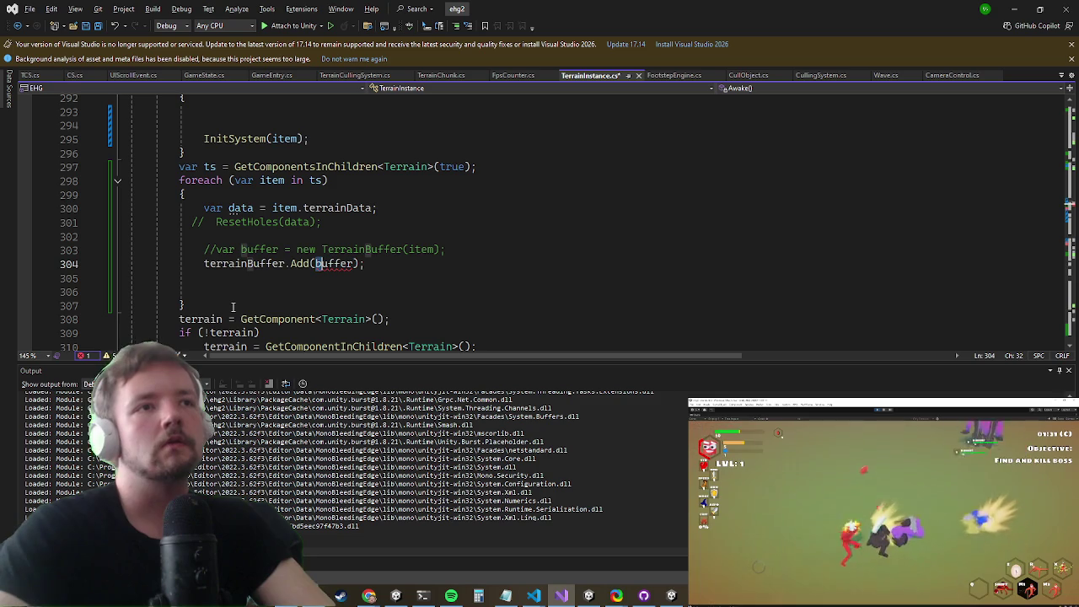
pyautogui.hotkey('ctrl', 'shift', 'Right')
pyautogui.press('Delete')
pyautogui.write('new TerrainBuffer(i')
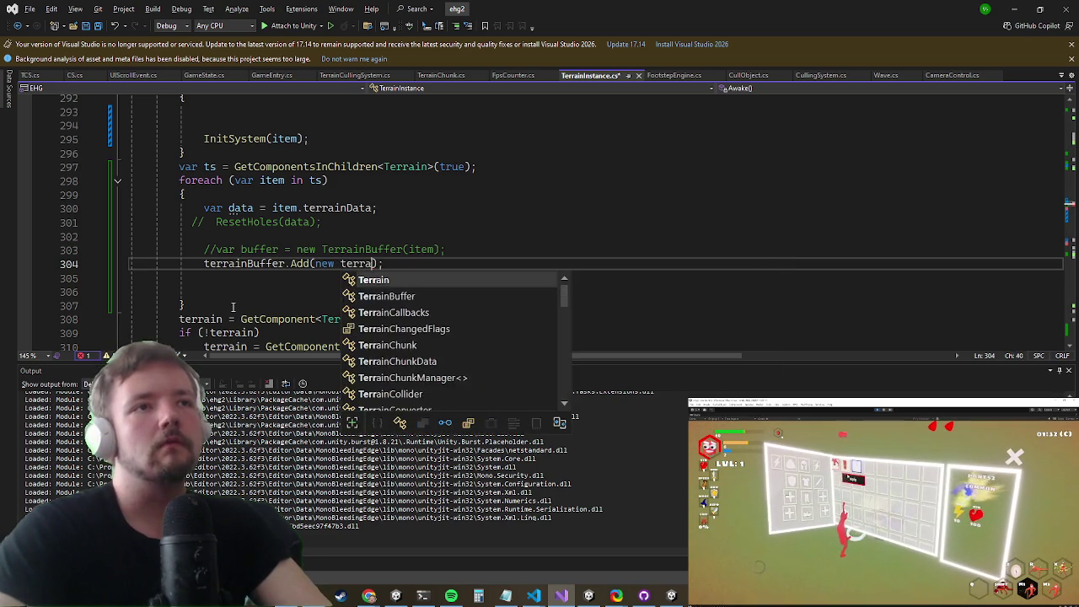
pyautogui.press('Tab')
# Step: Rename the loop variable item to trn everywhere
pyautogui.hotkey('ctrl', 'r')
pyautogui.hotkey('ctrl', 'r')
pyautogui.write('t')
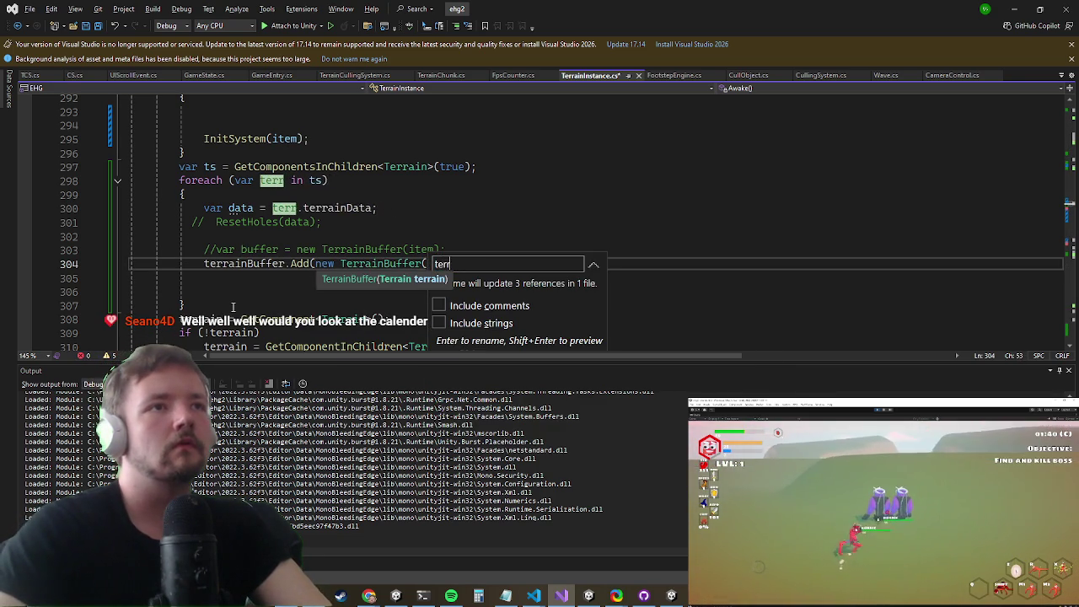
pyautogui.press('BackSpace')
pyautogui.write('rn')
pyautogui.press('Return')
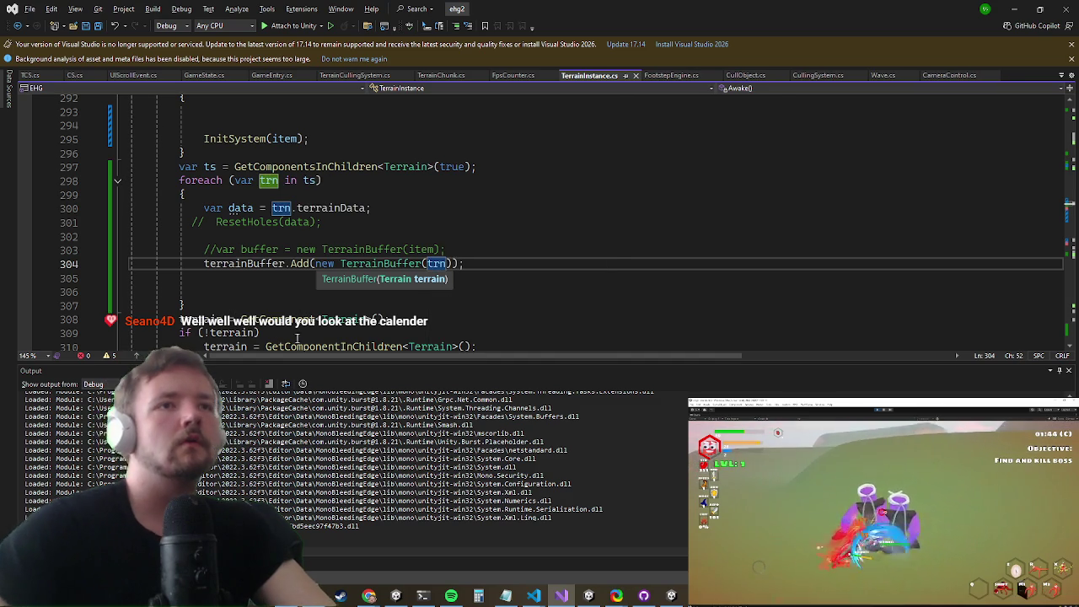
pyautogui.hotkey('alt', 'Tab')
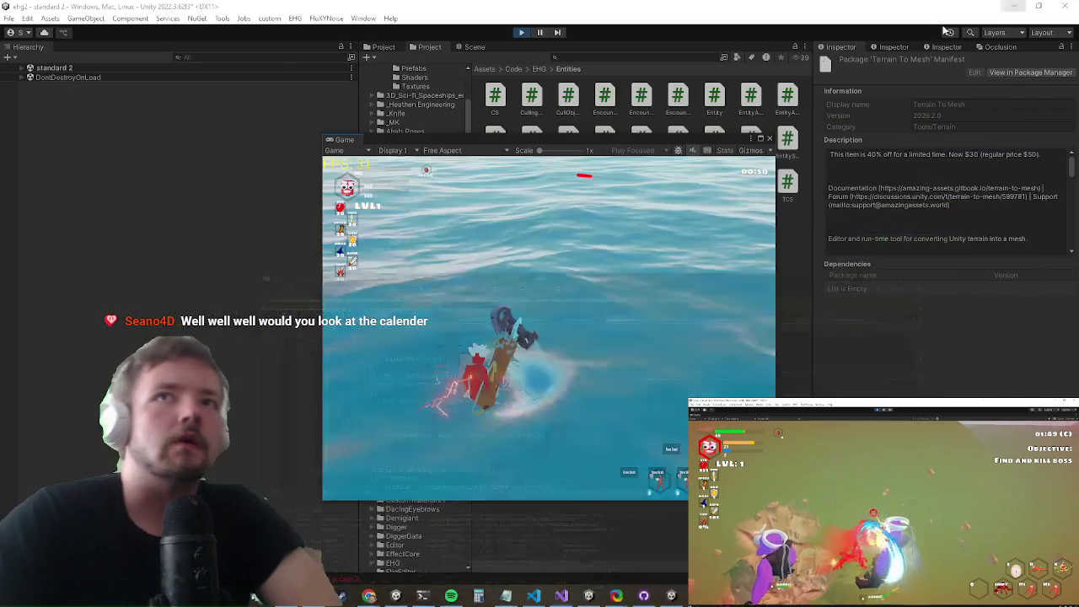
# Step: Stop the running play session so Unity recompiles the edited scripts
pyautogui.click(521, 32)
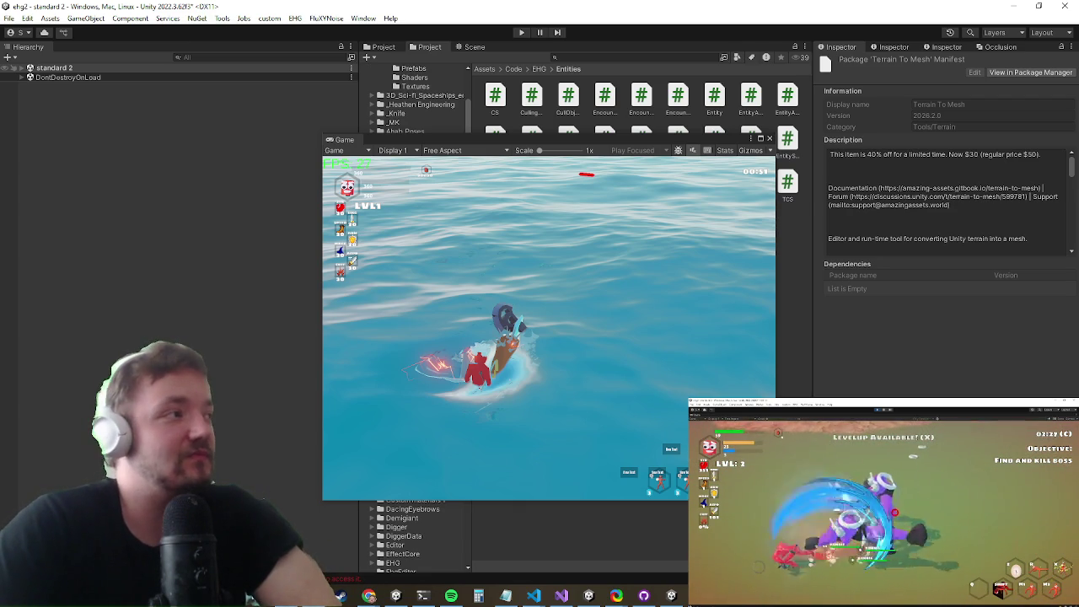
pyautogui.hotkey('ctrl', 'p')
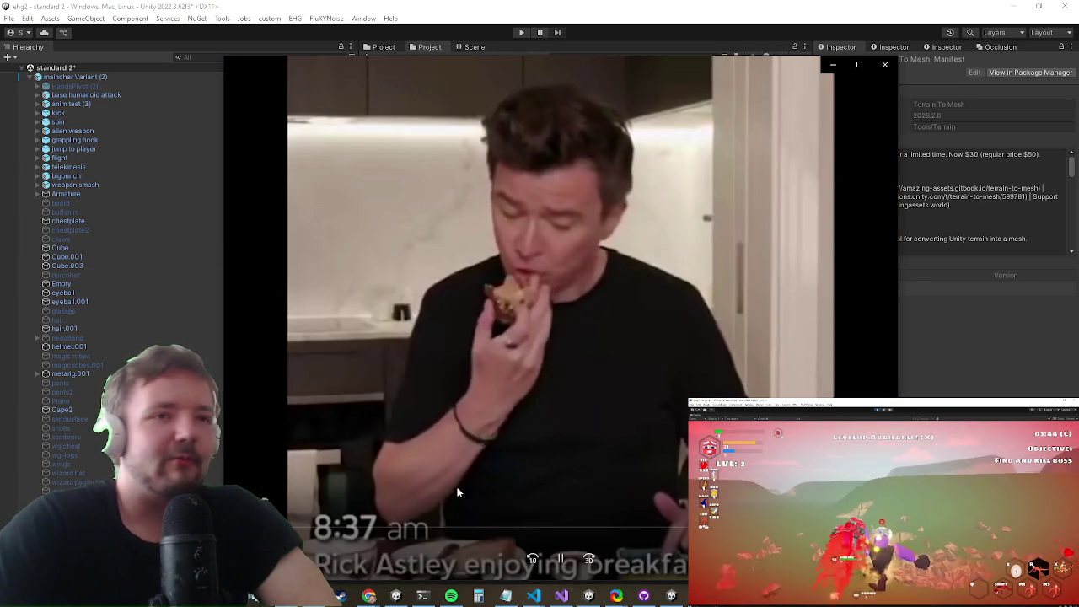
pyautogui.press('space')
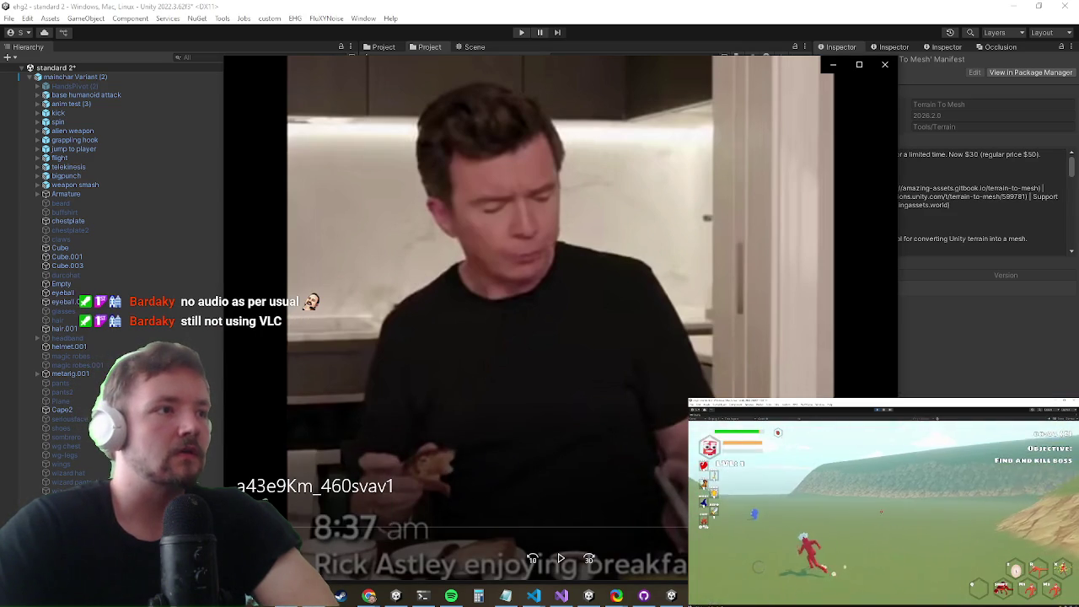
pyautogui.click(884, 65)
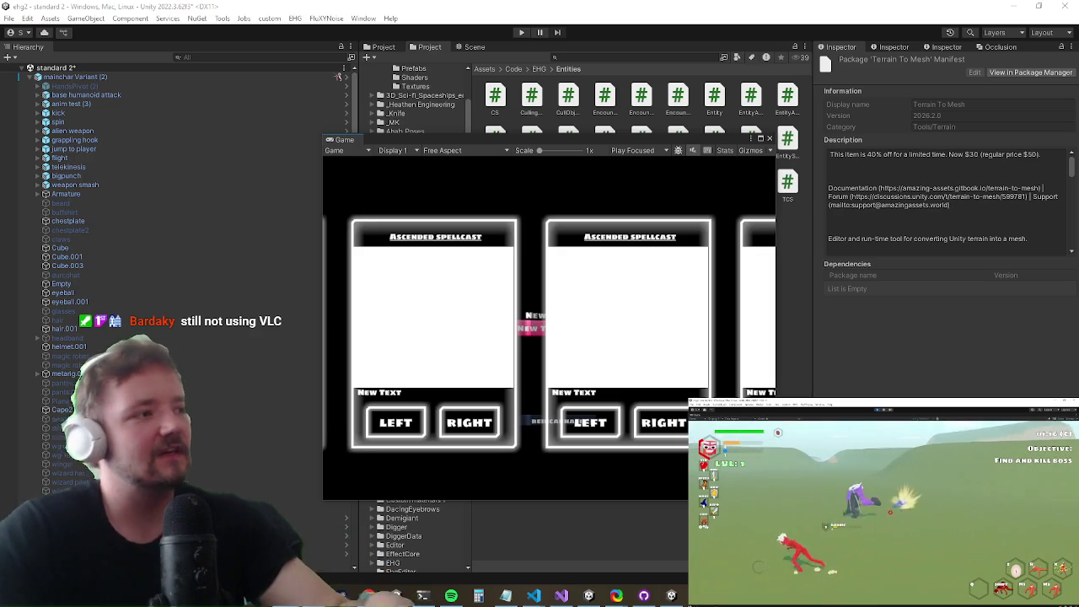
# Step: Launch VLC media player from Windows search using 'vl'
pyautogui.press('super')
pyautogui.write('vl')
pyautogui.press('Return')
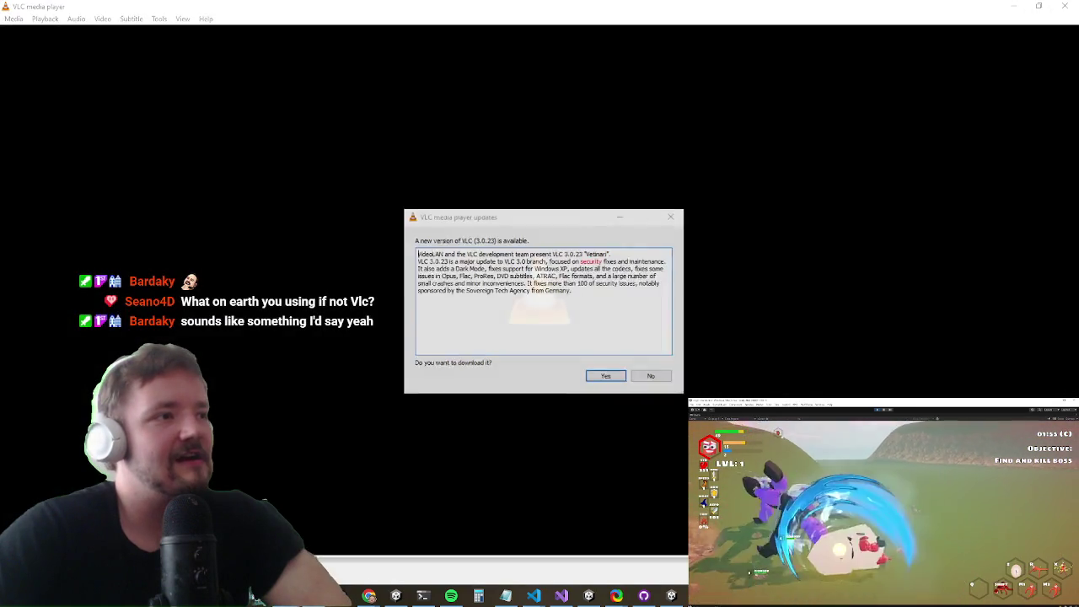
# Step: Decline the VLC update, play a43e9Km_460svav1.mp4, and bring the YouTube window on screen
pyautogui.click(651, 376)
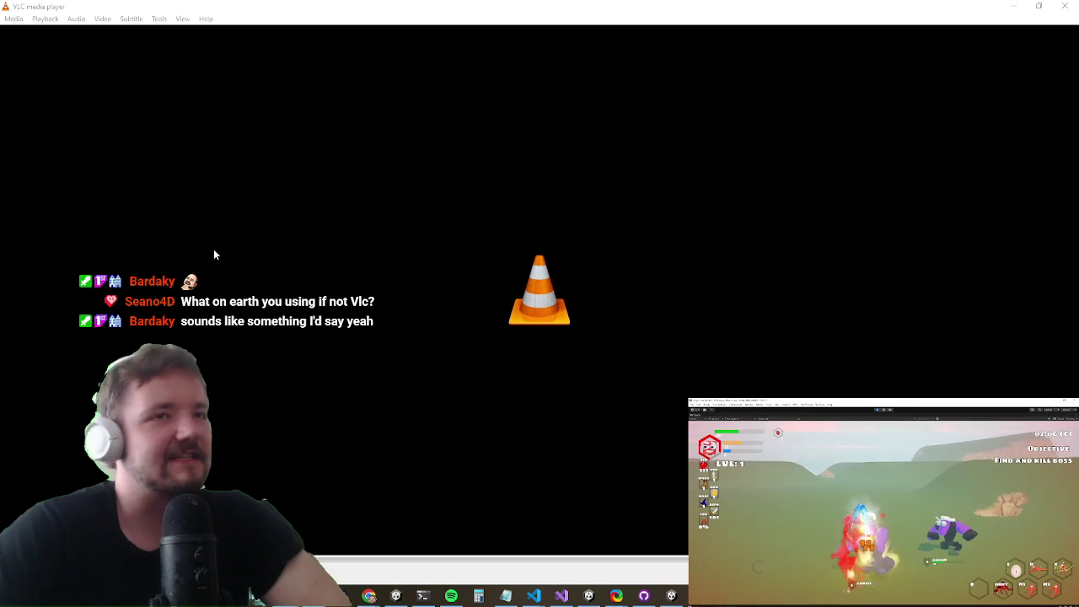
pyautogui.moveTo(287, 240); pyautogui.dragTo(300, 224)
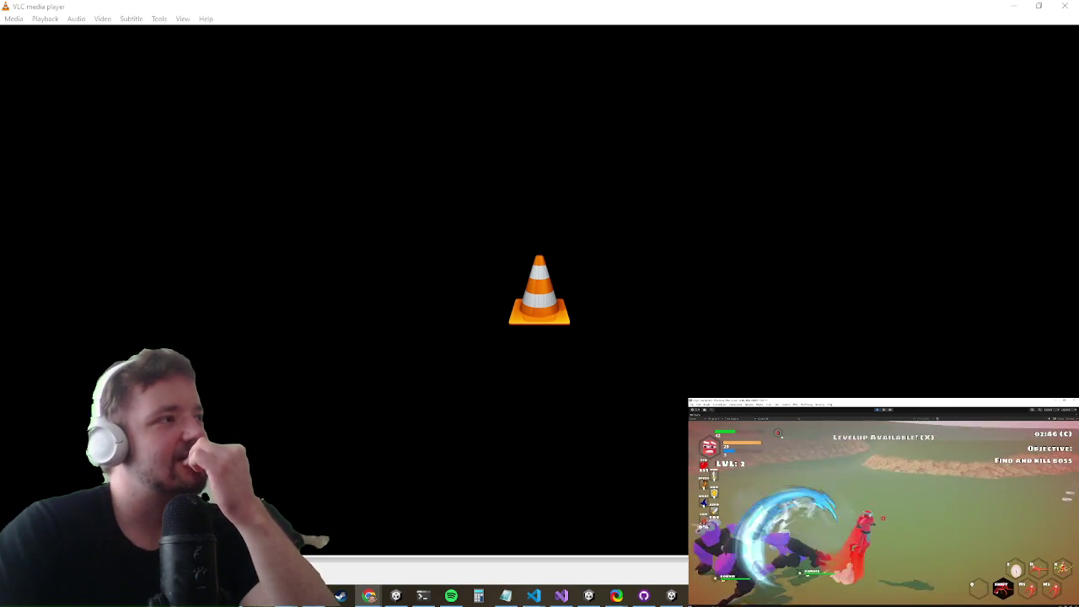
pyautogui.moveTo(0, 203)
pyautogui.mouseDown()
pyautogui.moveTo(277, 203)
pyautogui.moveTo(381, 168)
pyautogui.mouseUp()
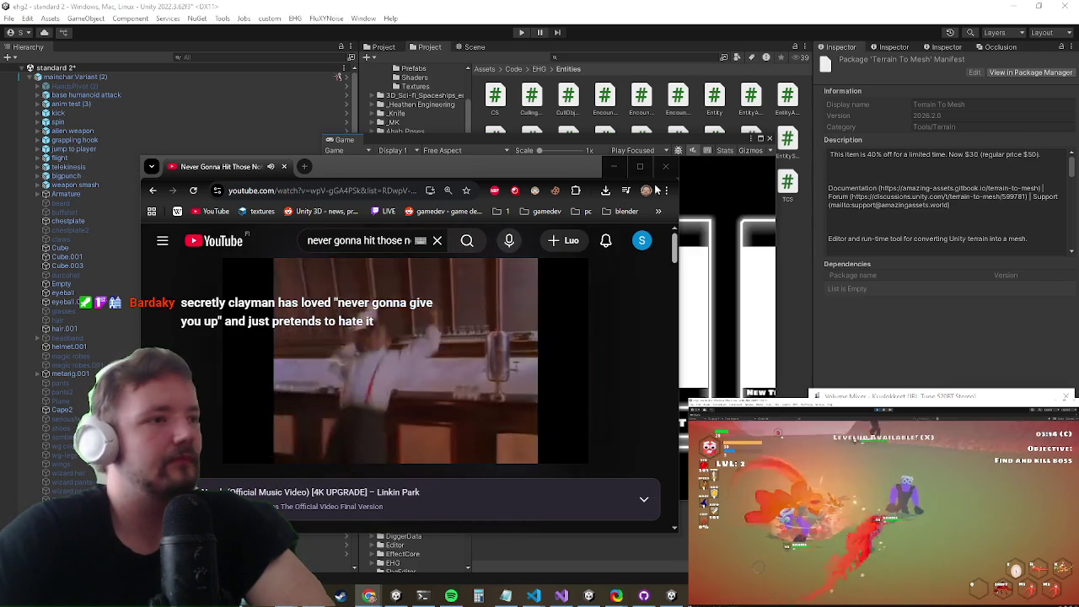
# Step: Close the YouTube browser tab with Ctrl+W
pyautogui.hotkey('ctrl', 'w')
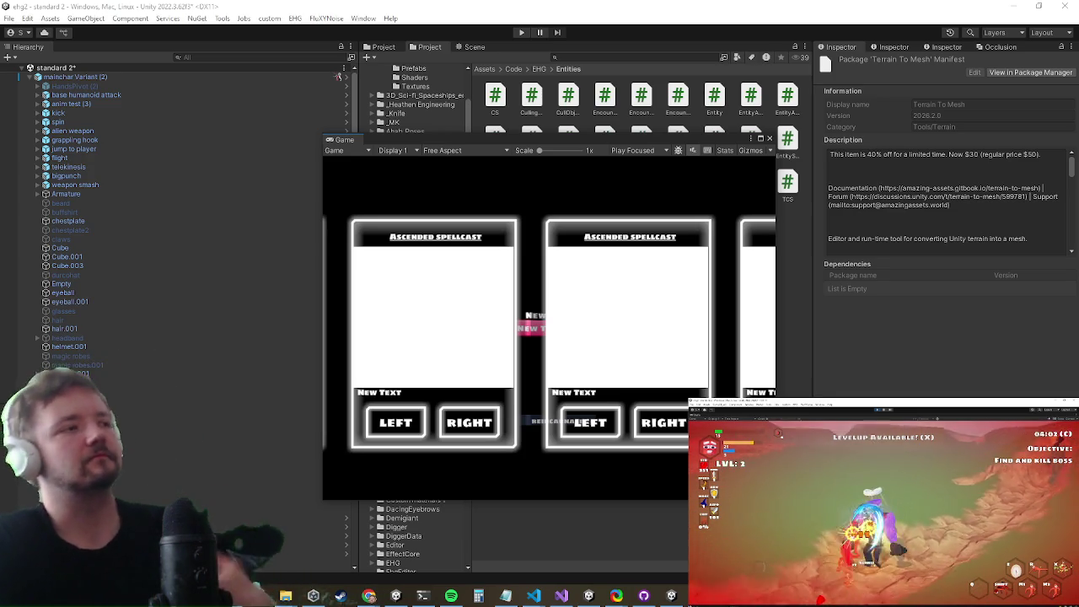
# Step: Start a fresh play session with Ctrl+P to test the terrain
pyautogui.hotkey('ctrl', 'p')
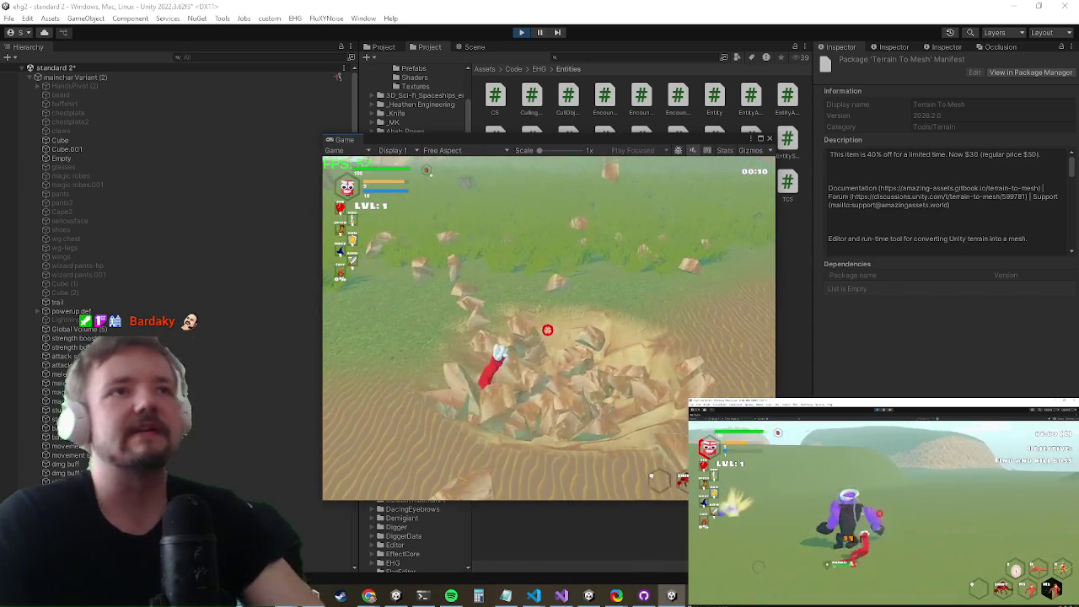
# Step: Move the floating Game view to the right of the Scene view
pyautogui.press('super')
pyautogui.click(210, 316)
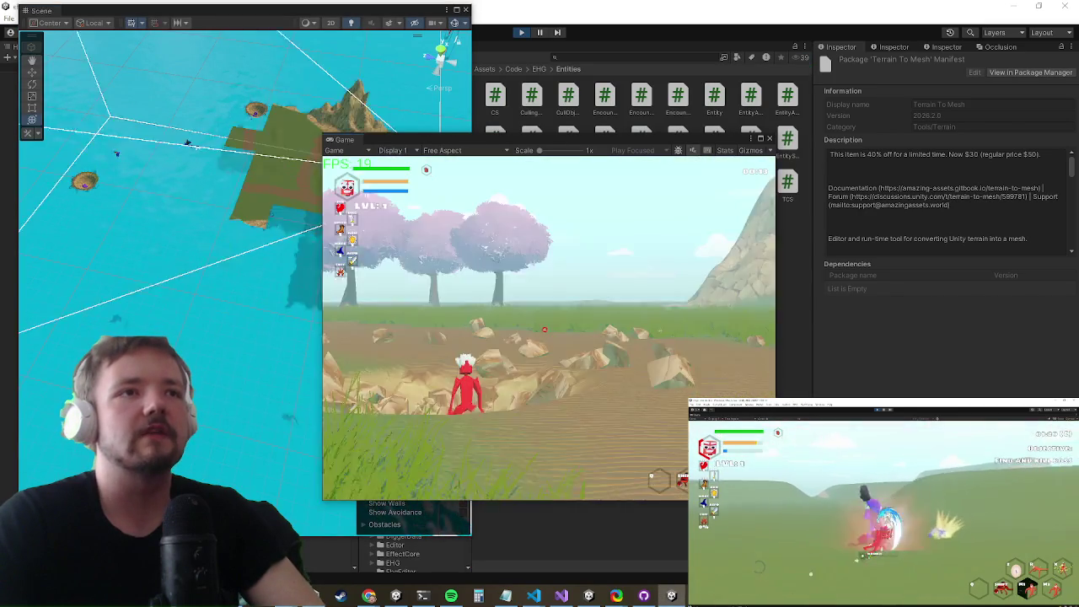
pyautogui.press('super')
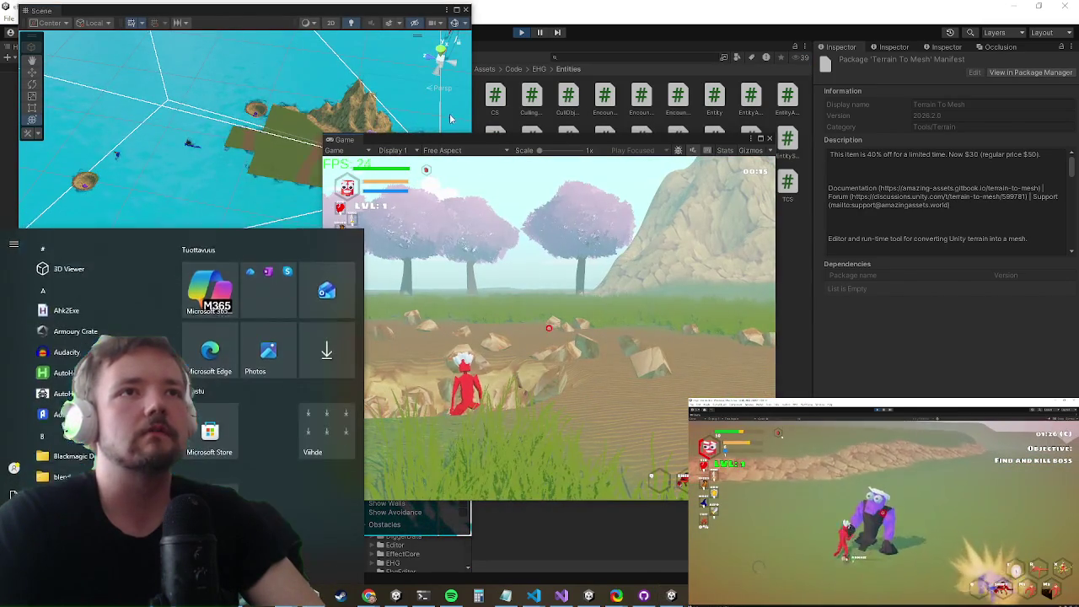
pyautogui.moveTo(442, 146)
pyautogui.mouseDown()
pyautogui.moveTo(705, 146)
pyautogui.moveTo(642, 139)
pyautogui.mouseUp()
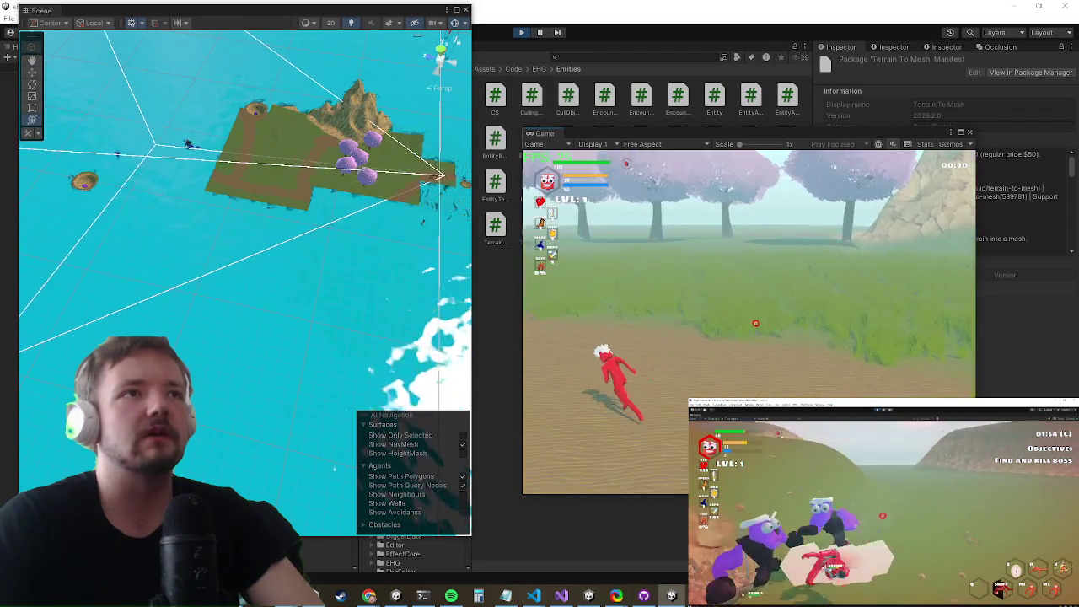
# Step: Resume the paused game and open its in-game Settings menu
pyautogui.press('super')
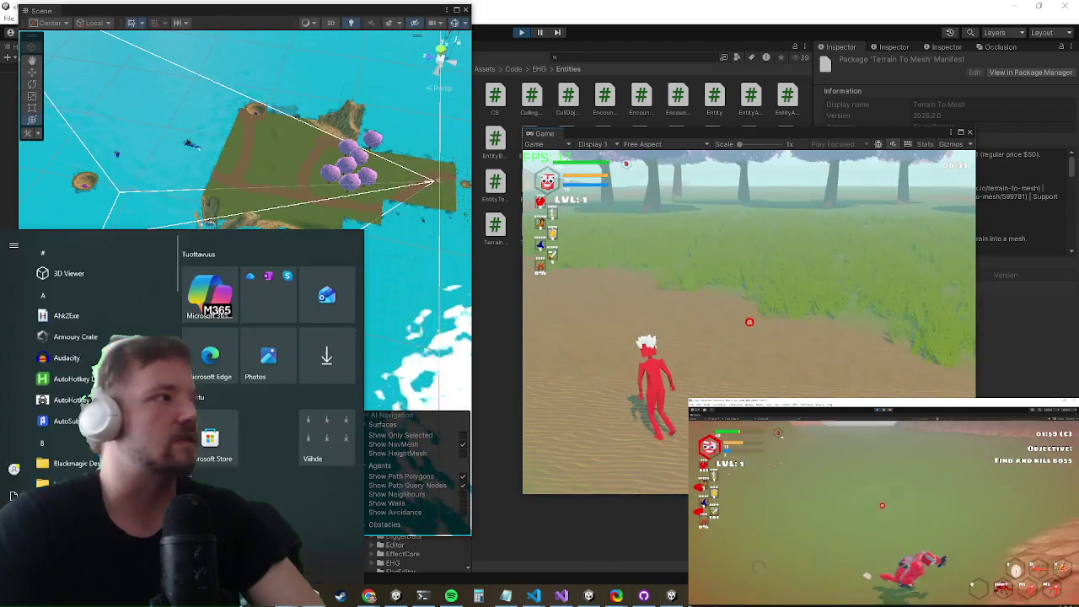
pyautogui.press('super')
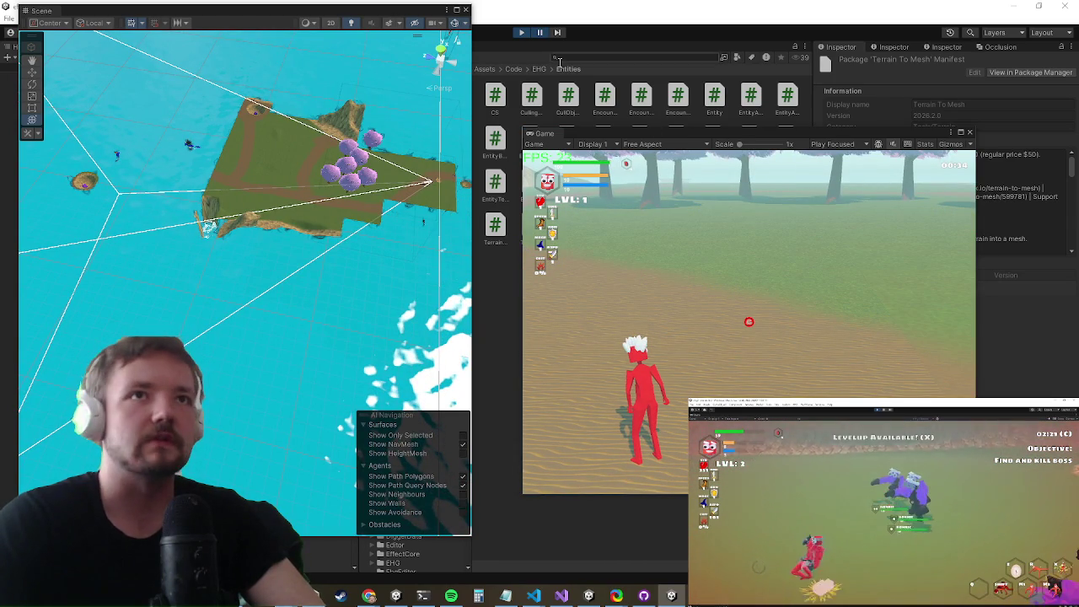
pyautogui.click(540, 32)
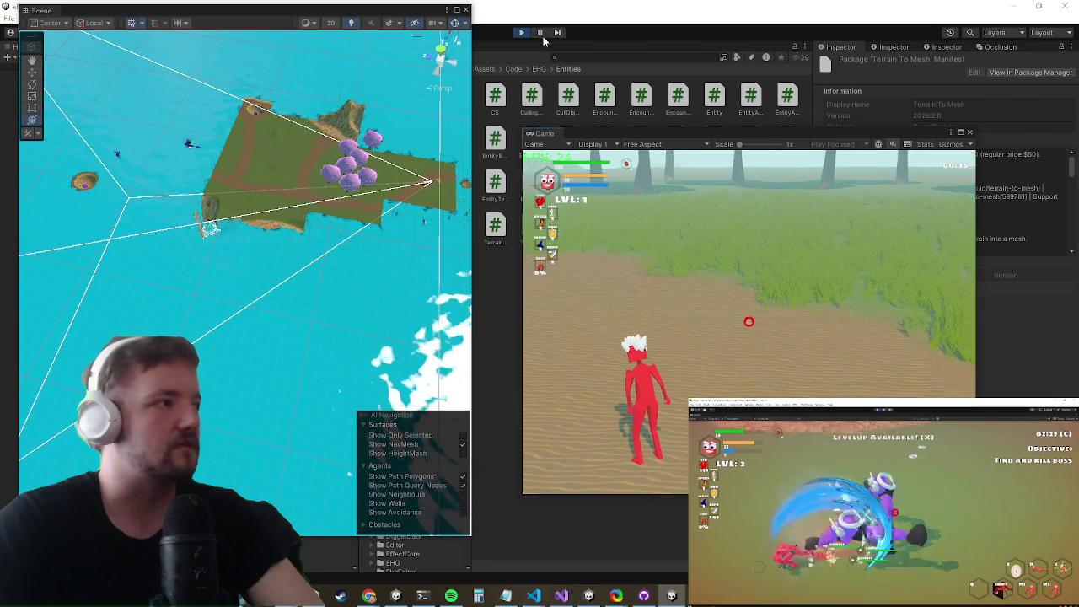
pyautogui.press('super')
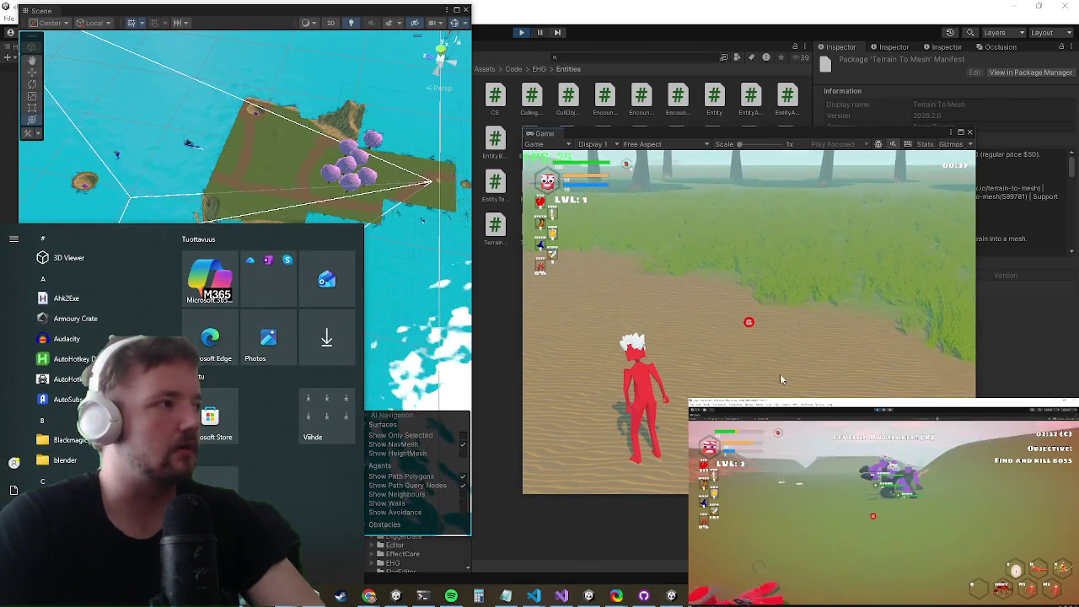
pyautogui.click(749, 325)
pyautogui.press('Escape')
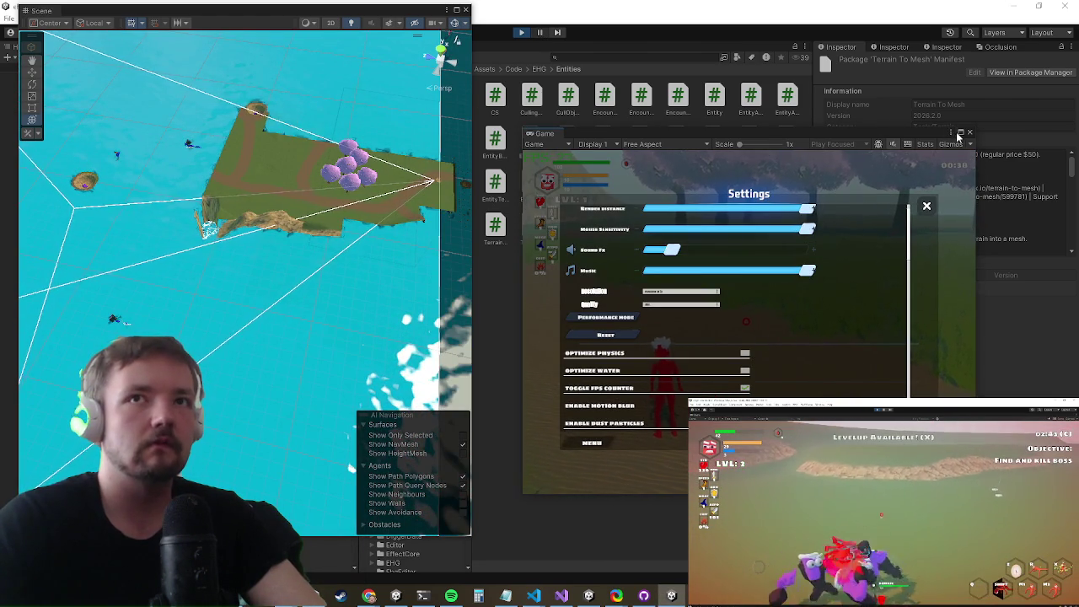
# Step: Maximize the Game view and turn off Render Grass in the in-game Settings
pyautogui.click(961, 134)
pyautogui.scroll(-3, 460, 355)
pyautogui.scroll(-1, 459, 350)
pyautogui.scroll(-2, 459, 350)
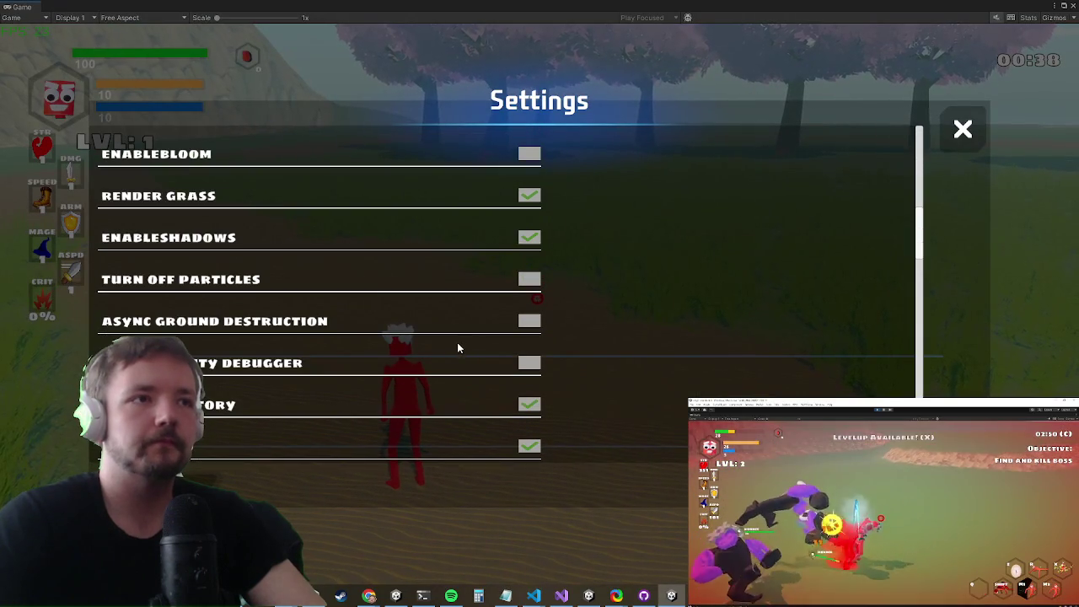
pyautogui.click(529, 198)
pyautogui.press('Escape')
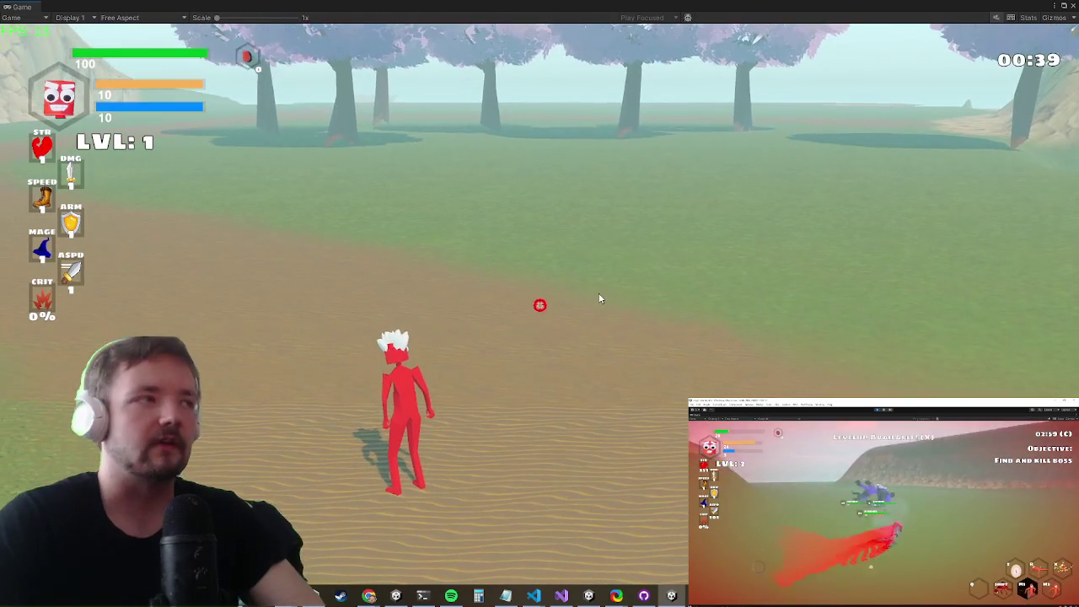
# Step: Walk the character toward the camera and restore the Game view to its docked size
pyautogui.press('s')
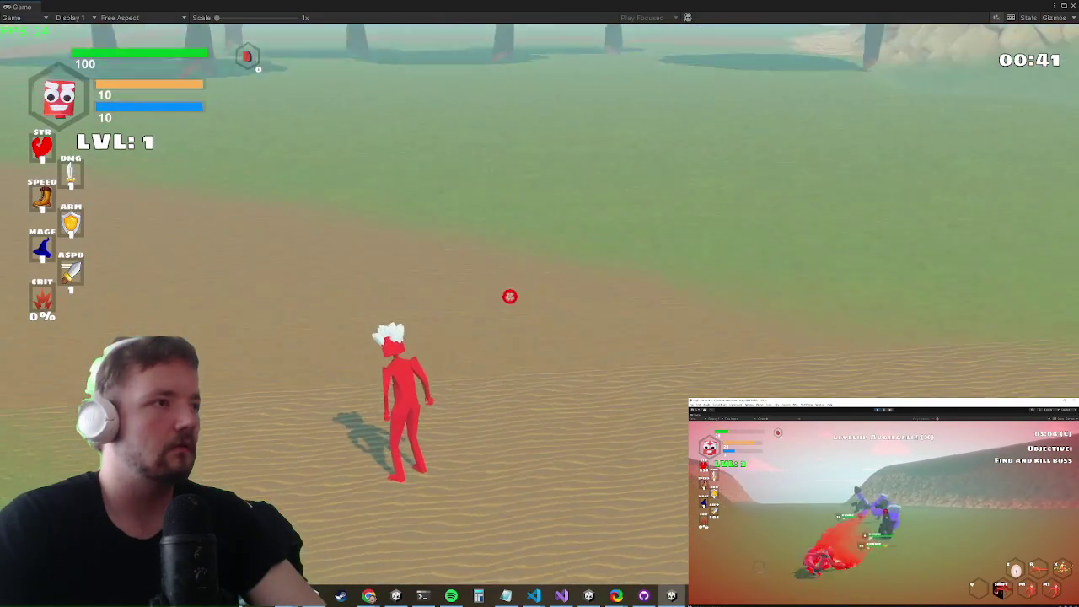
pyautogui.press('super')
pyautogui.press('super')
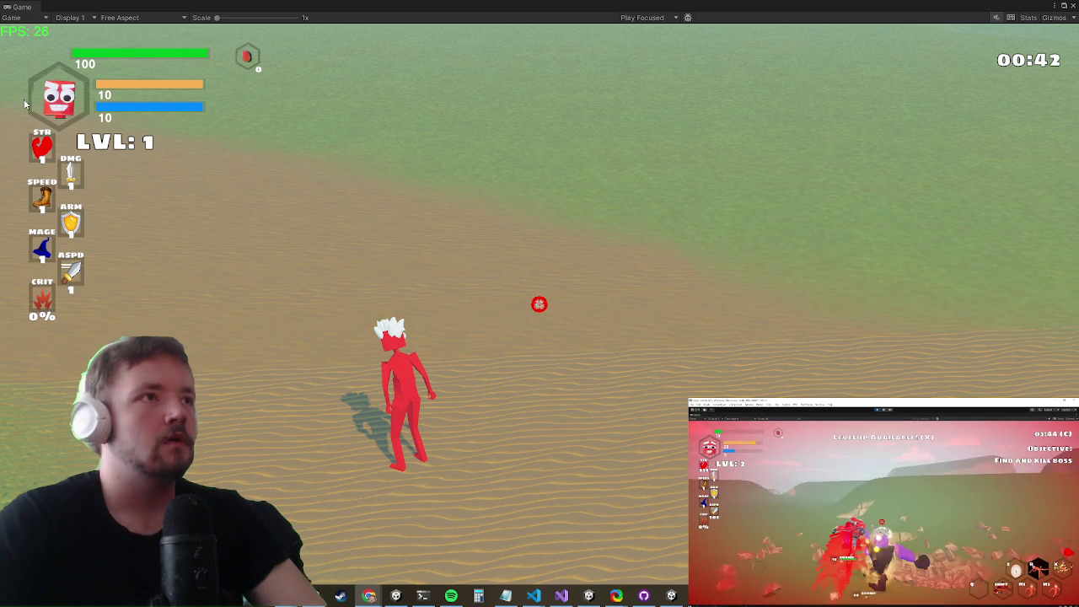
pyautogui.doubleClick(549, 10)
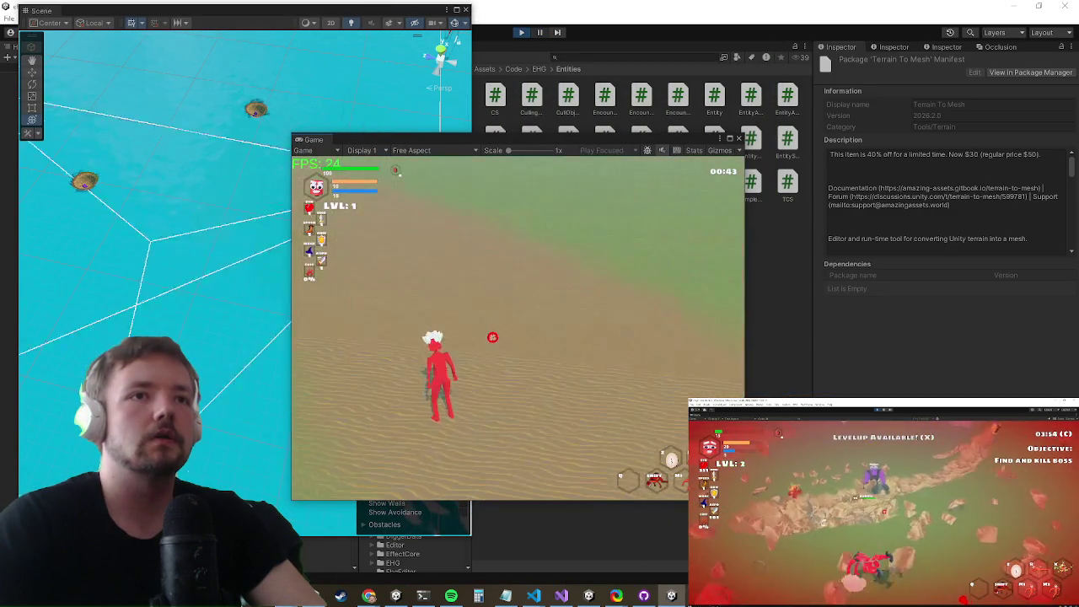
pyautogui.press('w')
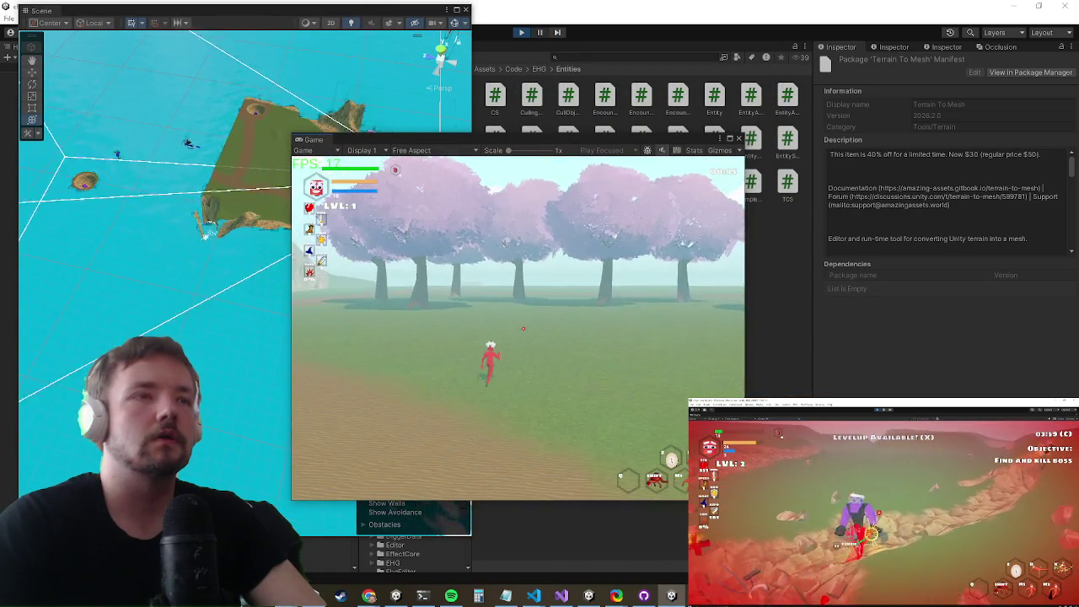
pyautogui.press('super')
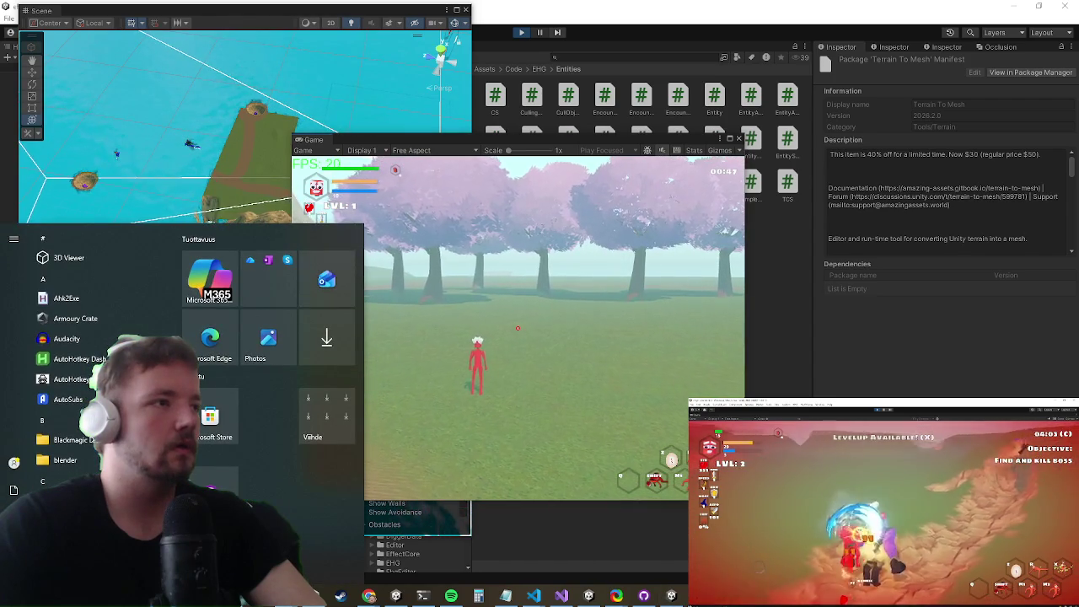
pyautogui.press('super')
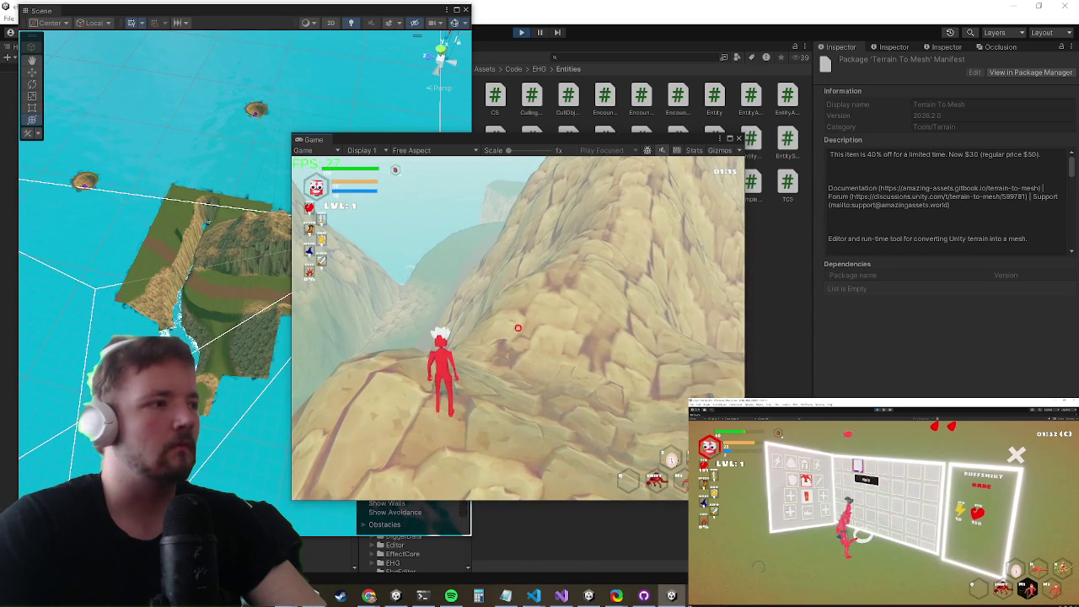
pyautogui.press('super')
pyautogui.press('super')
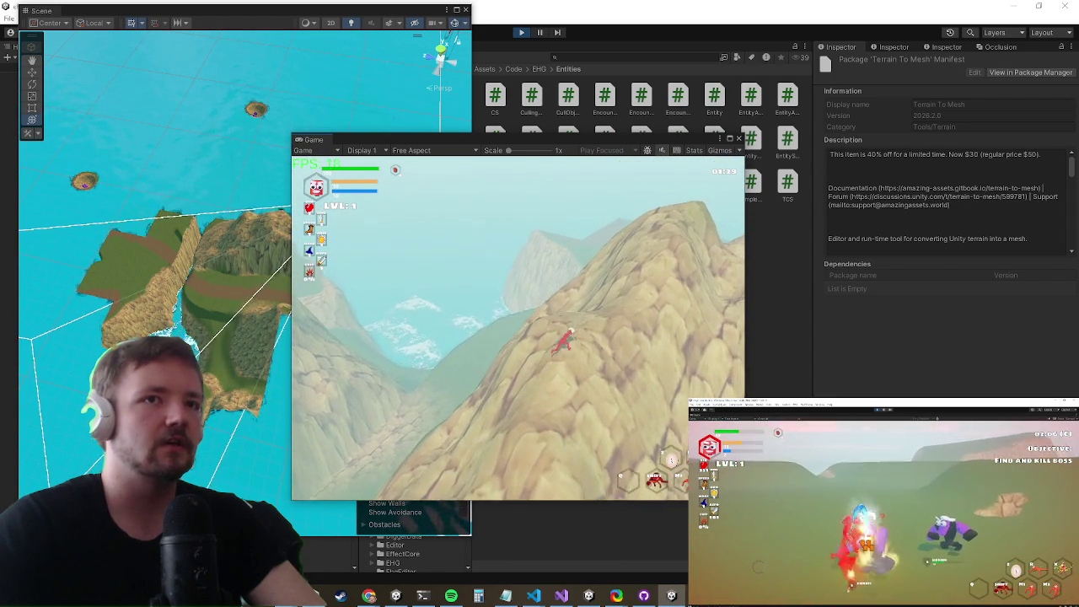
pyautogui.press('super')
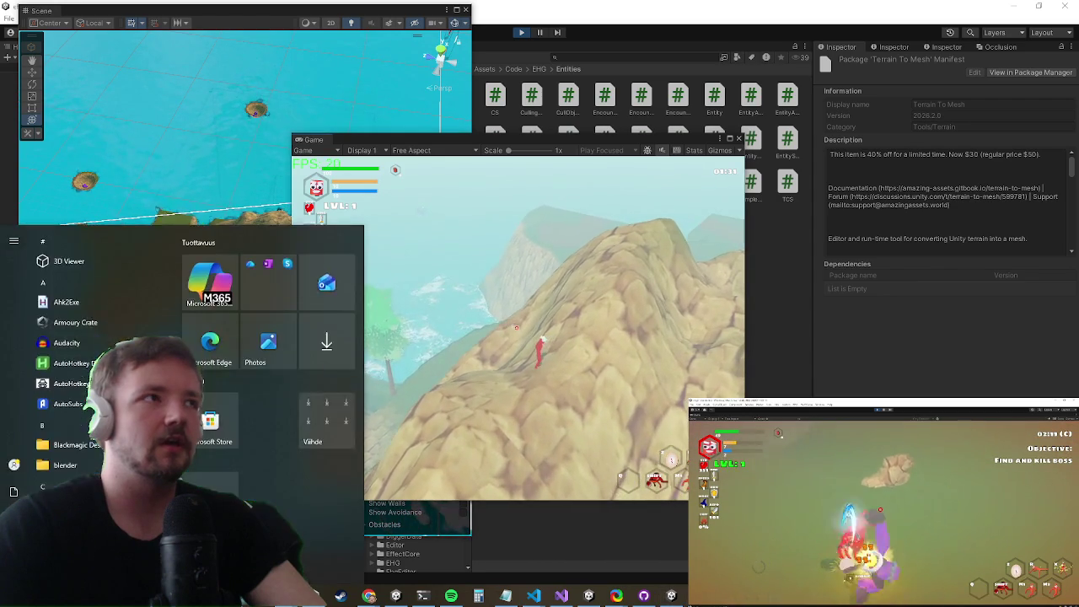
pyautogui.press('super')
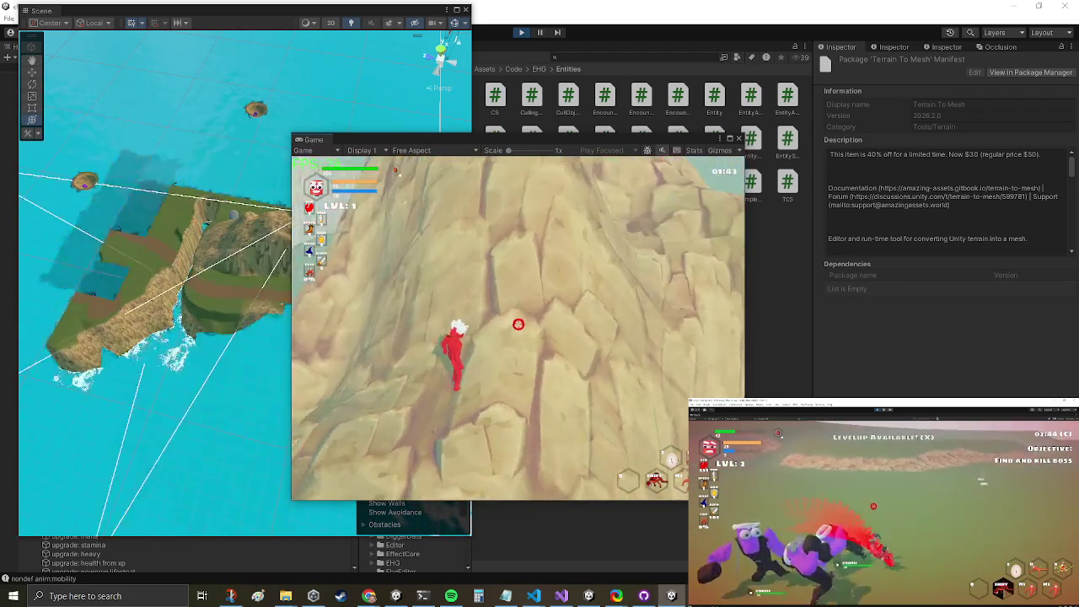
pyautogui.press('super')
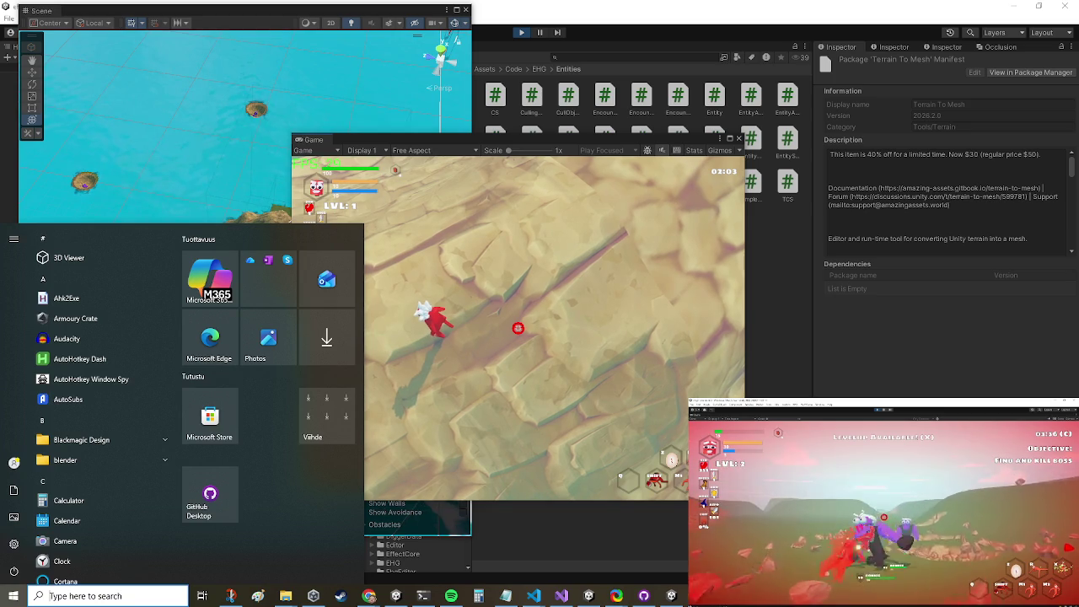
pyautogui.press('Escape')
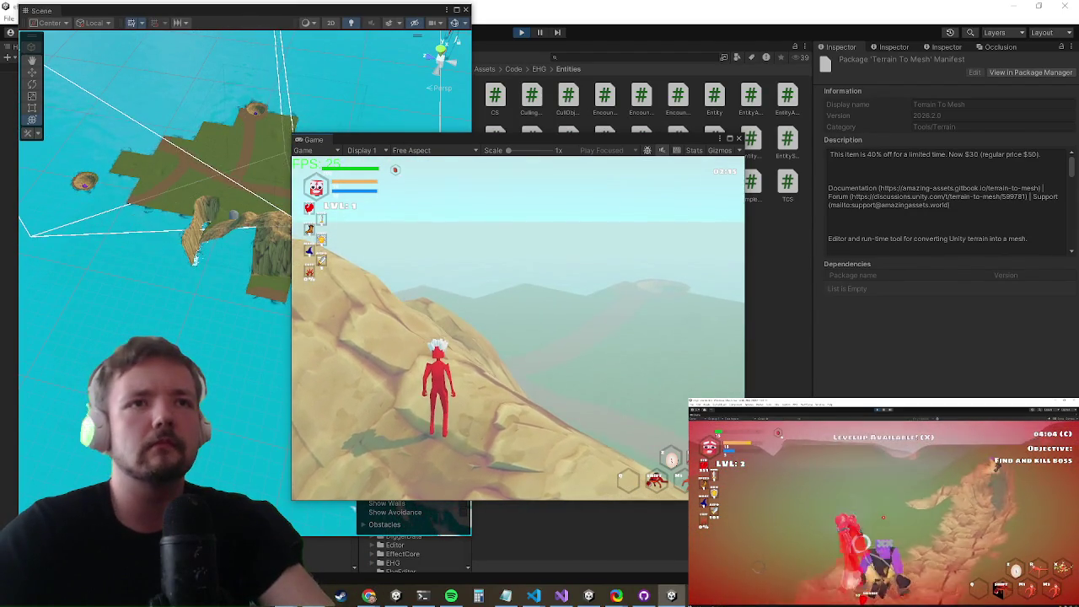
pyautogui.press('super')
# Step: Pause the play-test on the rocky ridge, then resume it from the toolbar
pyautogui.click(513, 279)
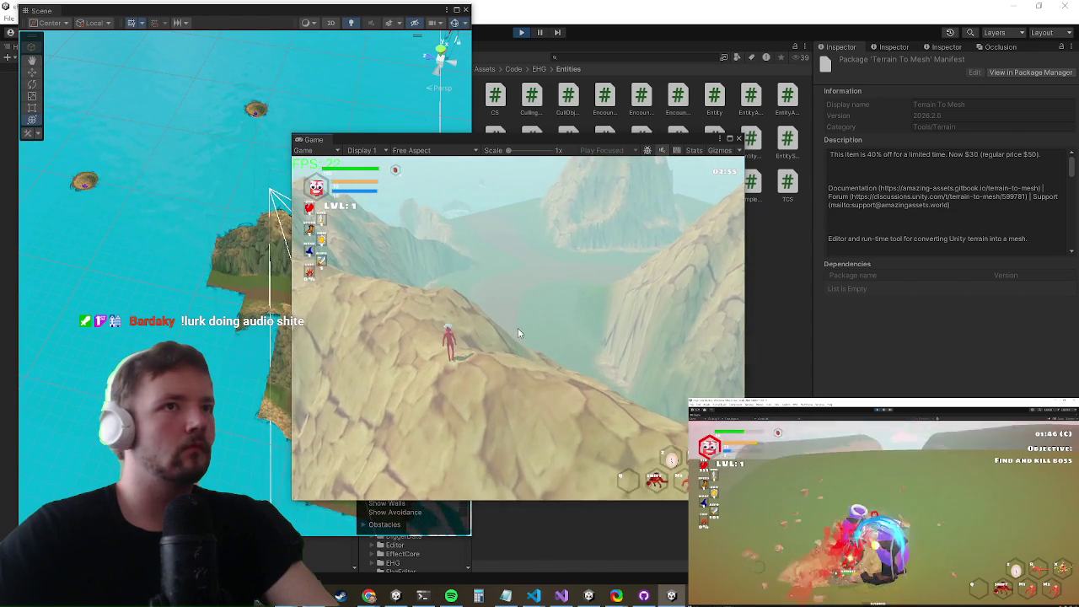
pyautogui.press('super')
pyautogui.press('super')
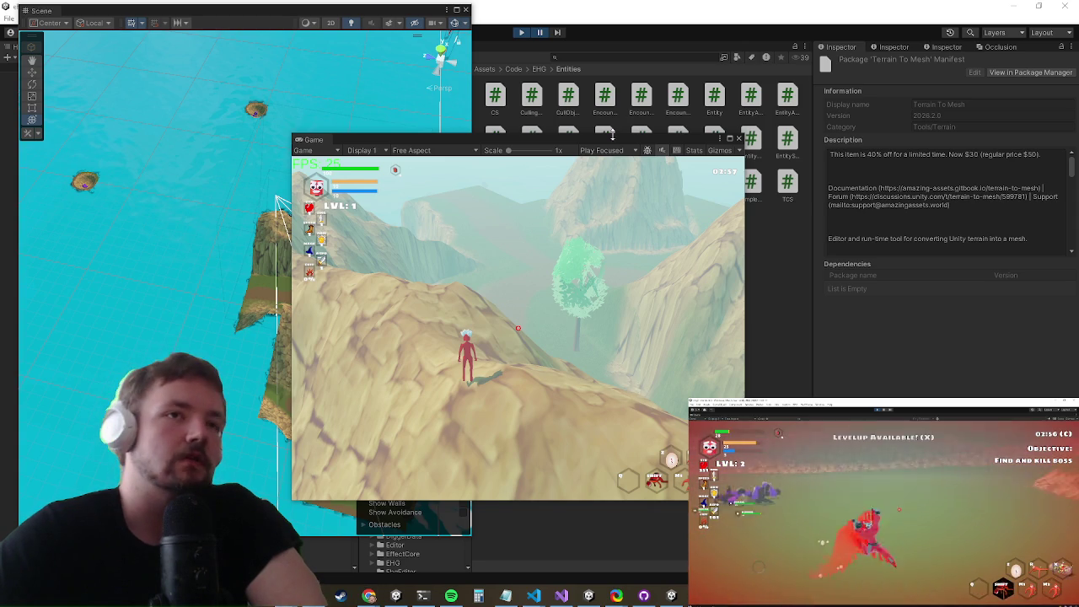
pyautogui.click(542, 33)
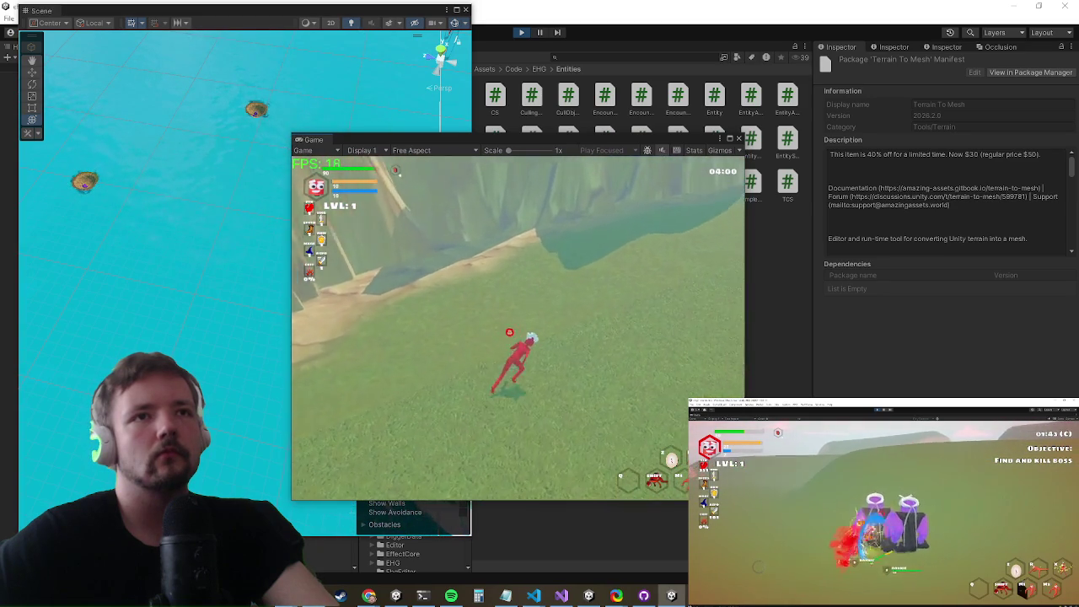
# Step: Bring up the Windows Start menu while the play session keeps running
pyautogui.press('super')
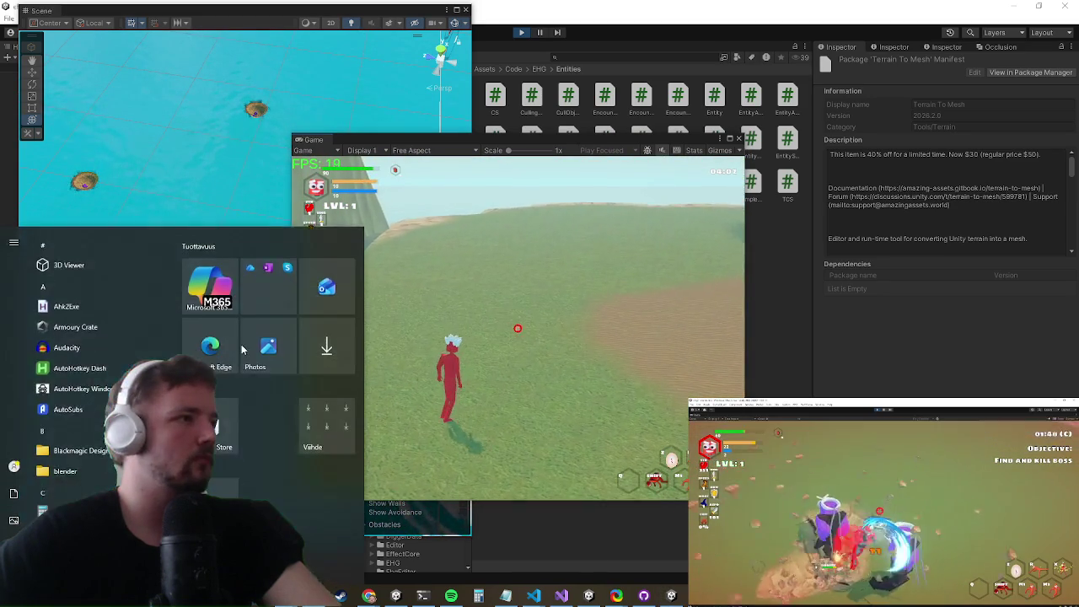
# Step: Switch from Unity to Visual Studio showing TerrainInstance.cs
pyautogui.press('super')
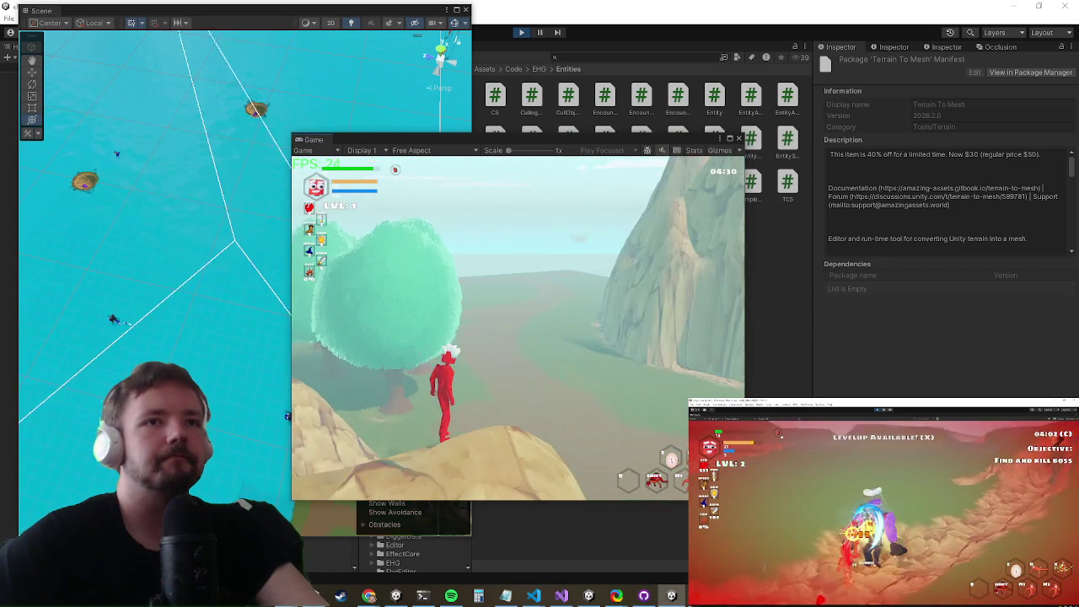
pyautogui.hotkey('alt', 'Tab')
pyautogui.press('Tab')
pyautogui.press('Tab')
pyautogui.press('Tab')
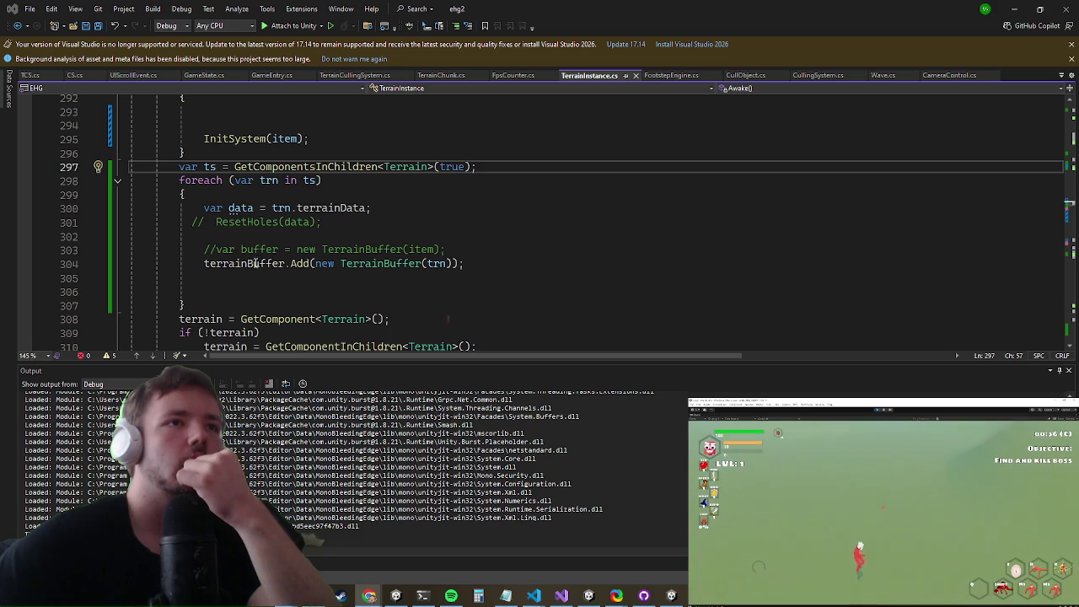
pyautogui.click(253, 263)
pyautogui.press('F12')
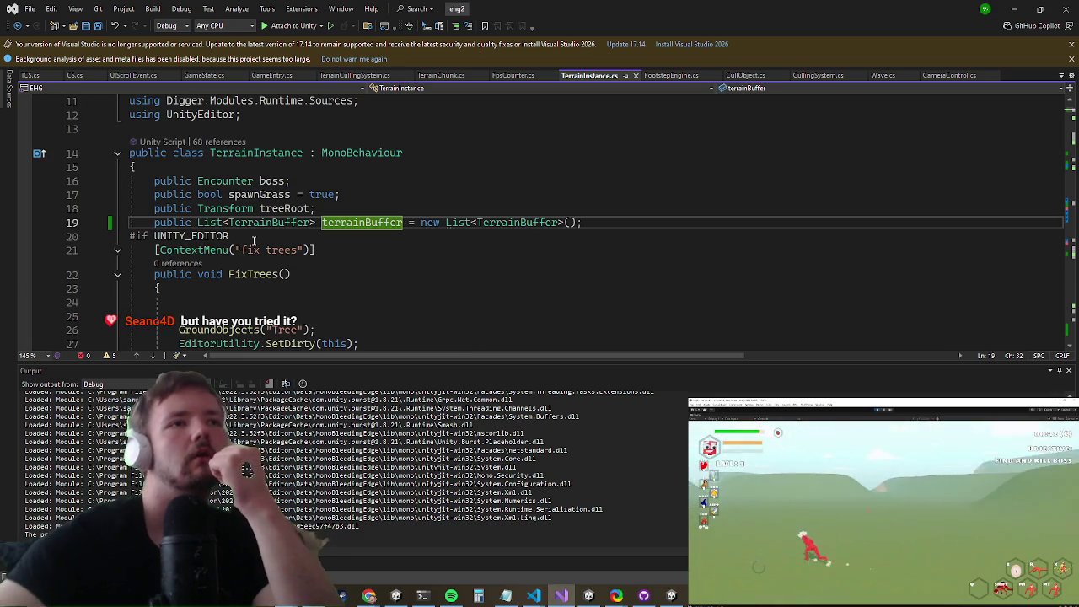
pyautogui.click(292, 273)
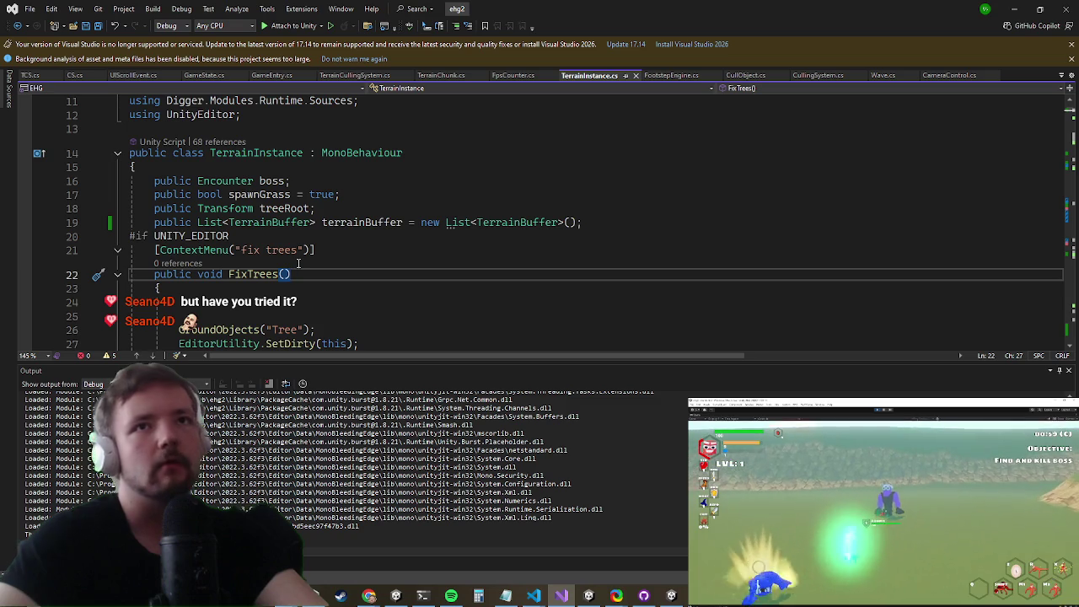
pyautogui.press('Up')
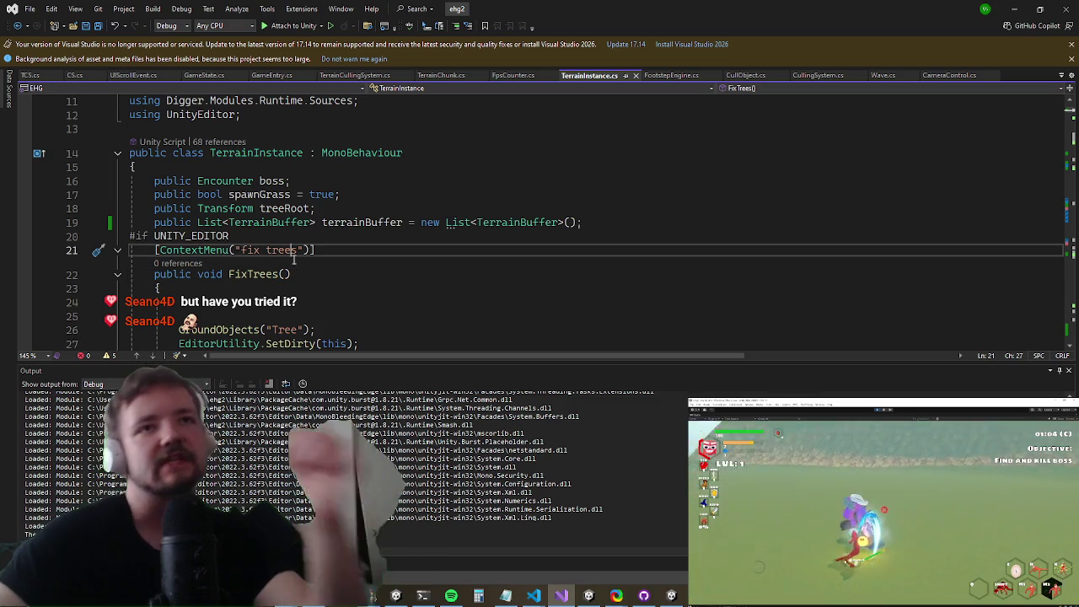
pyautogui.press('Up')
pyautogui.hotkey('ctrl', 'w')
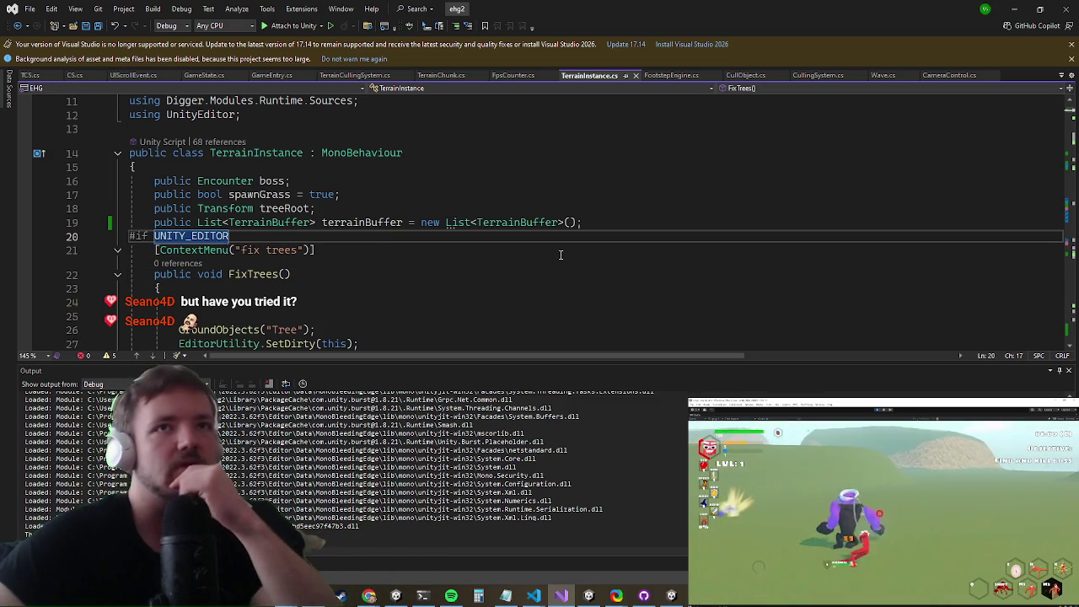
pyautogui.scroll(1, 506, 200)
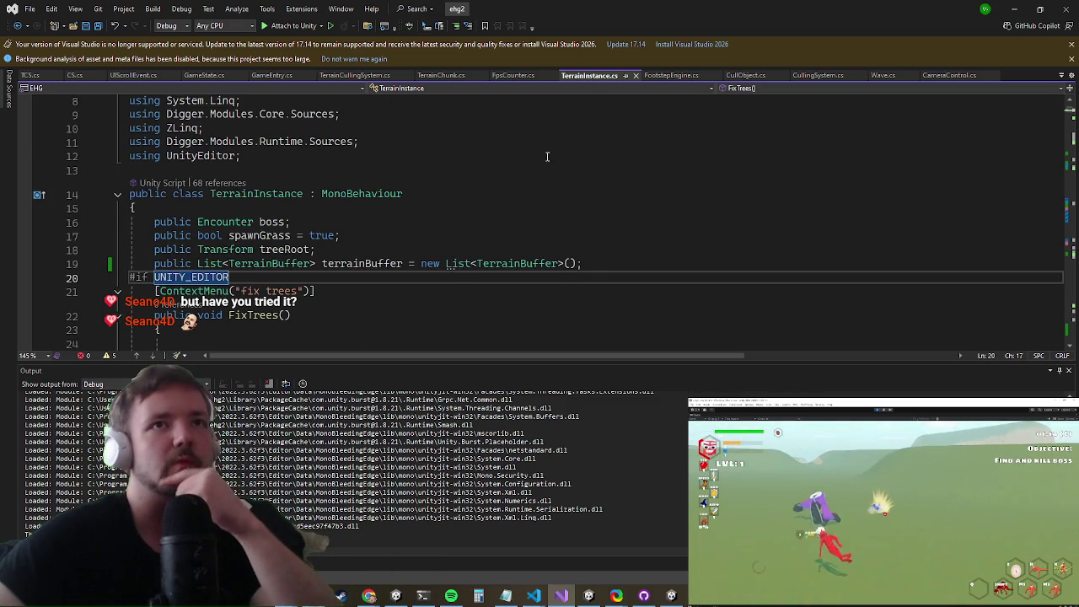
pyautogui.click(364, 263)
pyautogui.rightClick(364, 263)
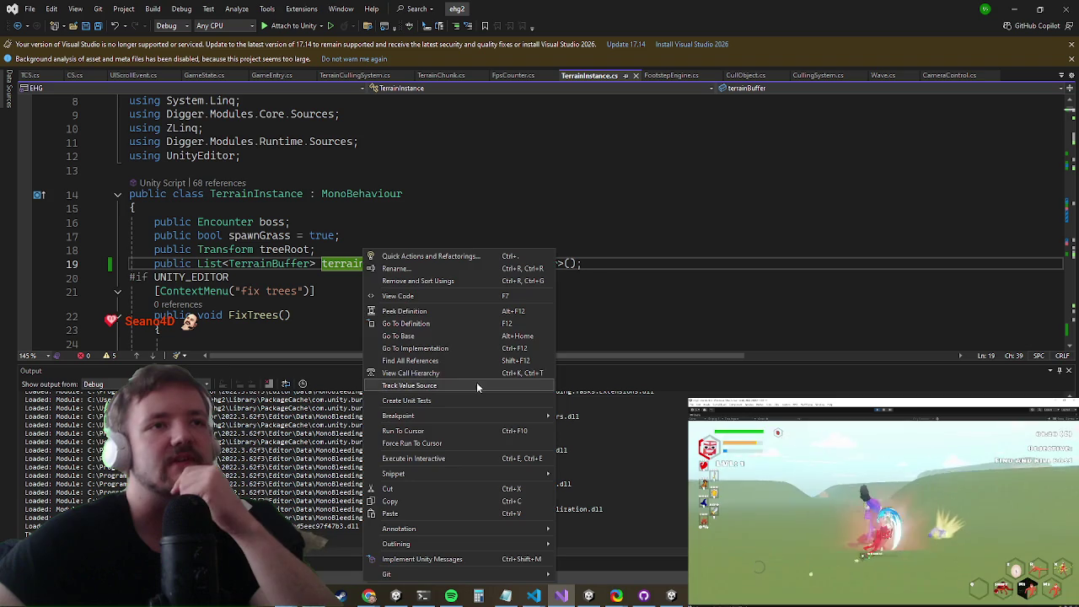
pyautogui.click(493, 361)
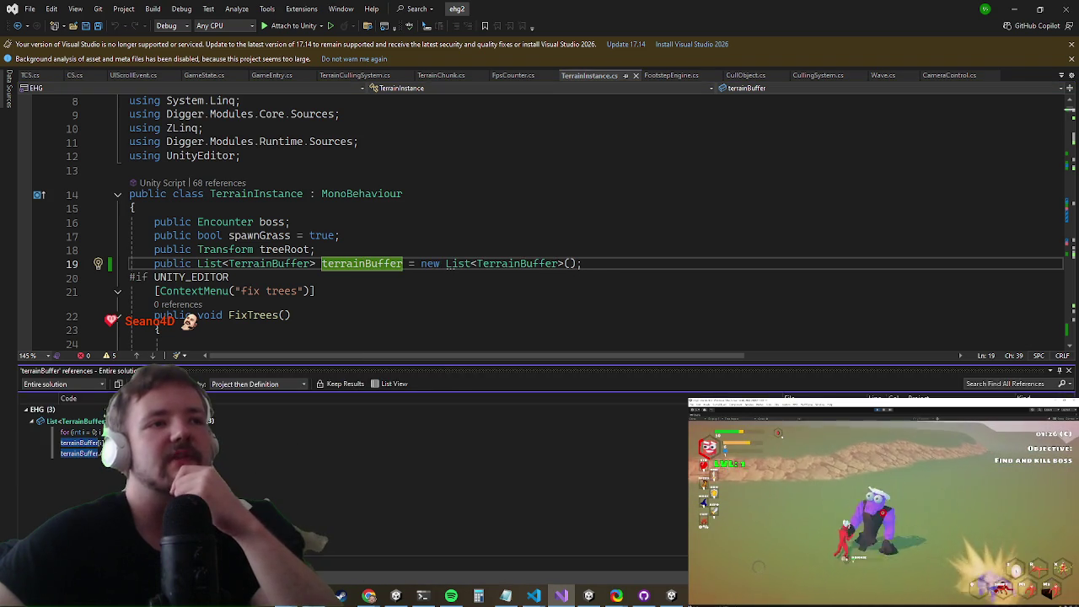
pyautogui.click(80, 442)
pyautogui.click(80, 453)
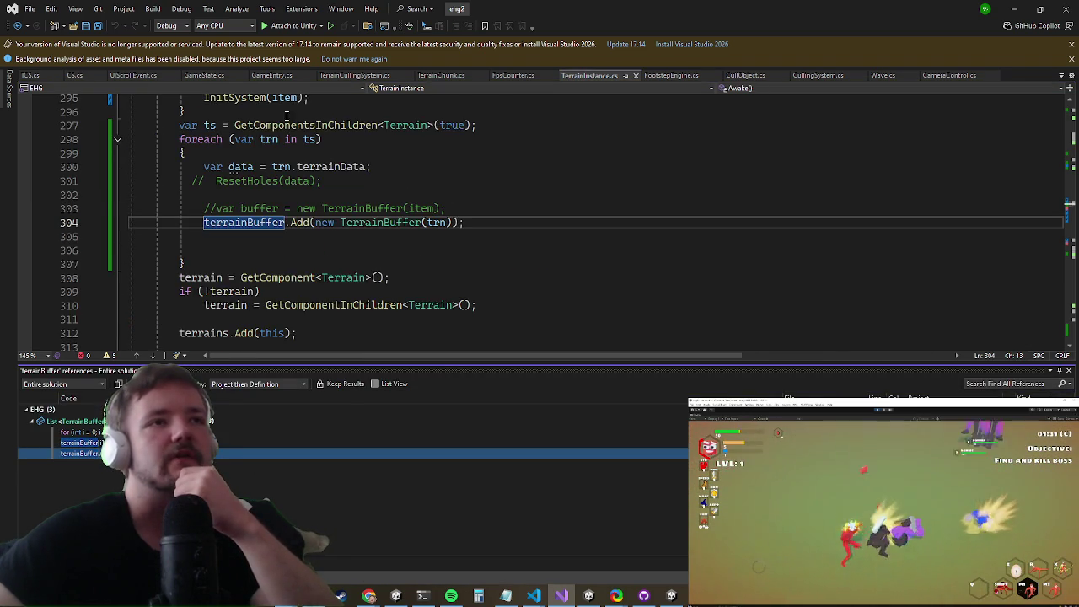
pyautogui.scroll(1, 271, 226)
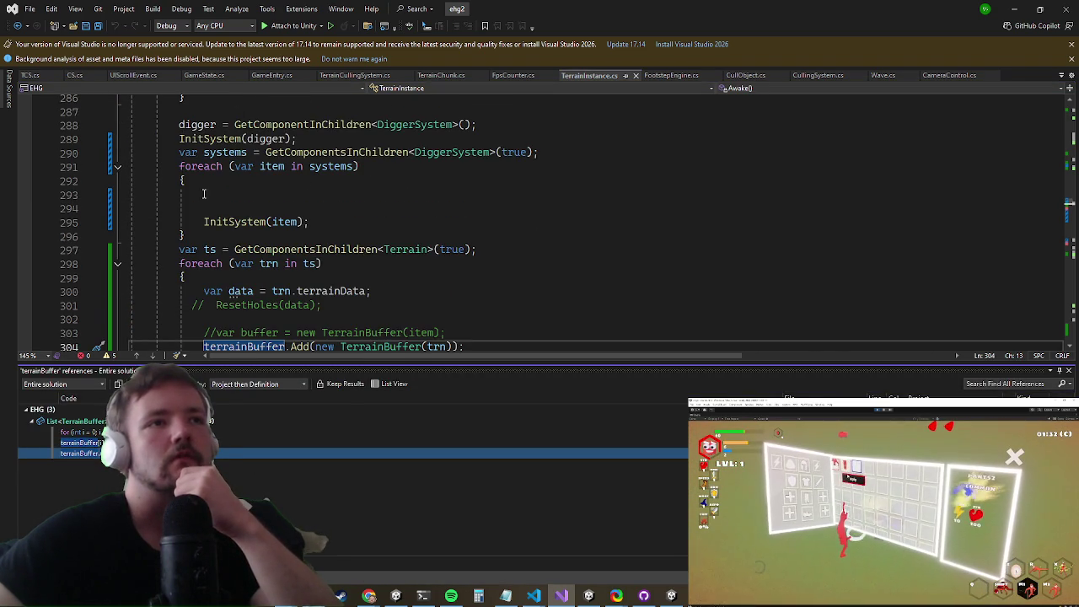
pyautogui.click(202, 75)
pyautogui.click(135, 76)
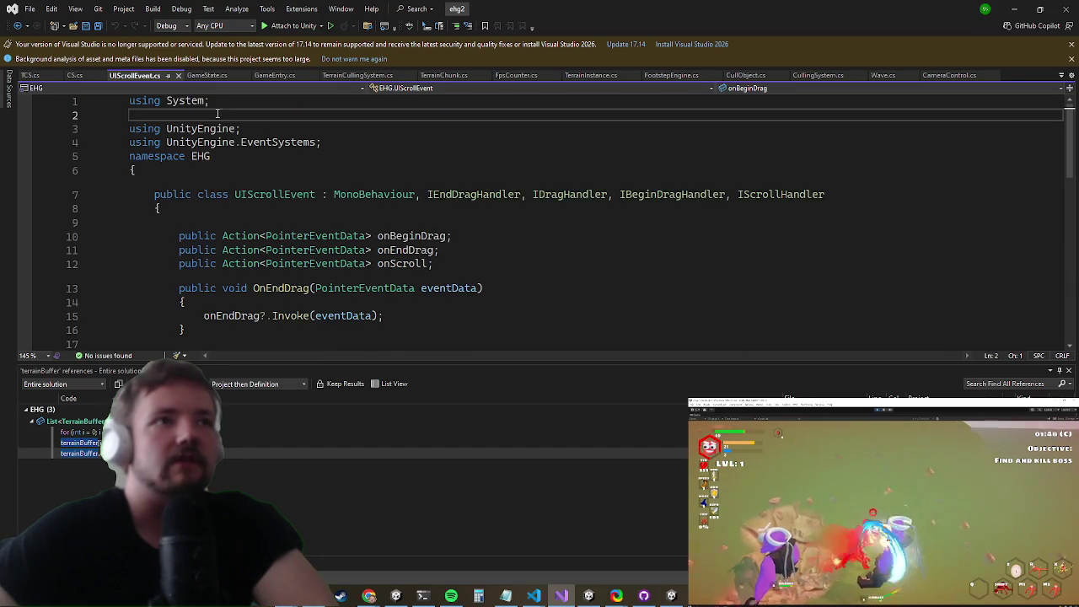
pyautogui.click(357, 76)
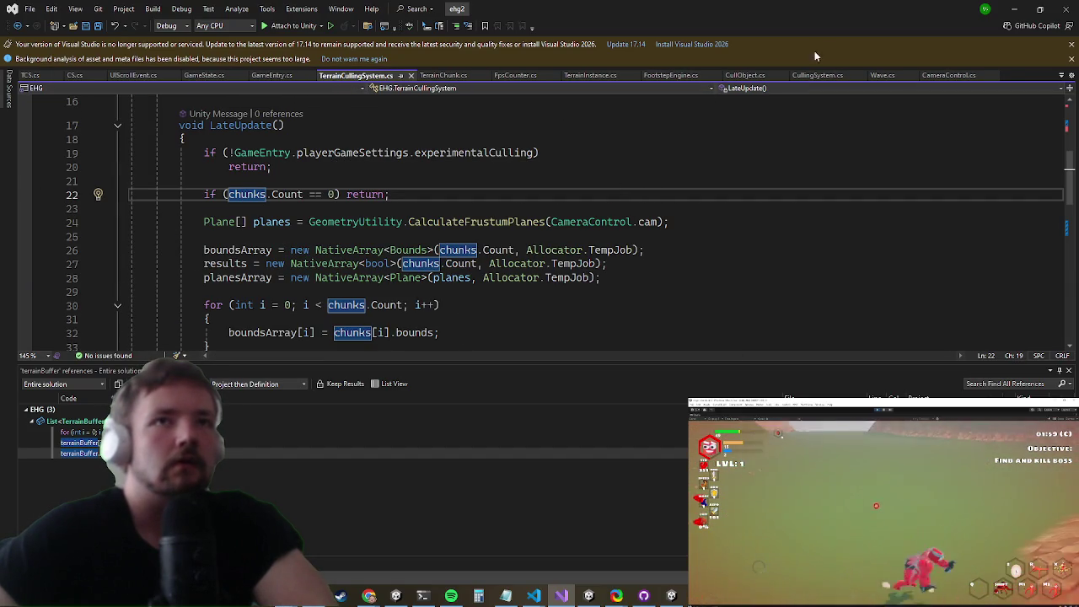
pyautogui.click(443, 76)
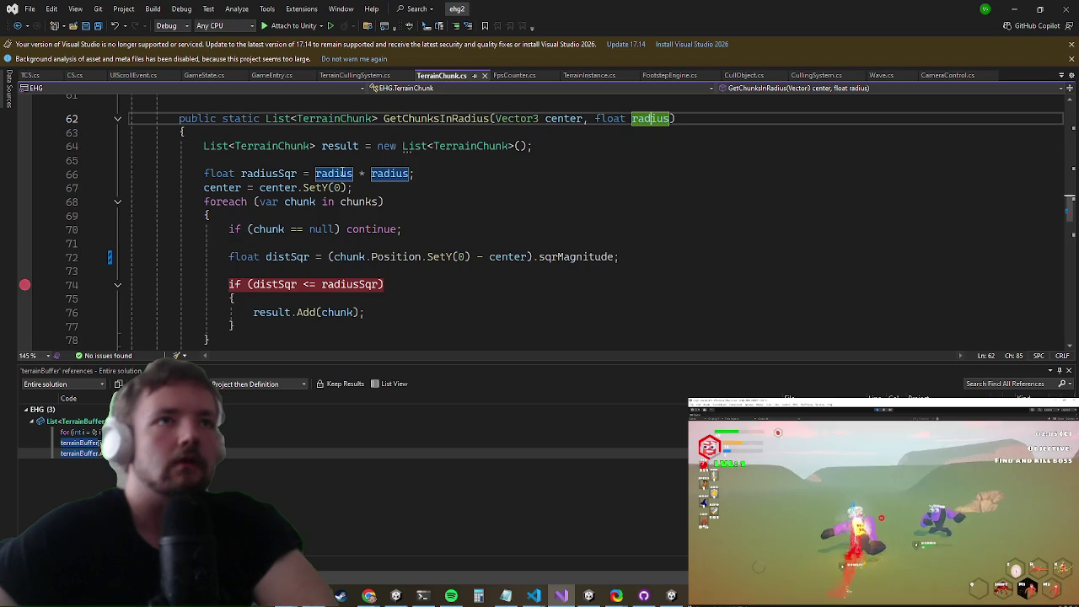
pyautogui.scroll(2, 273, 211)
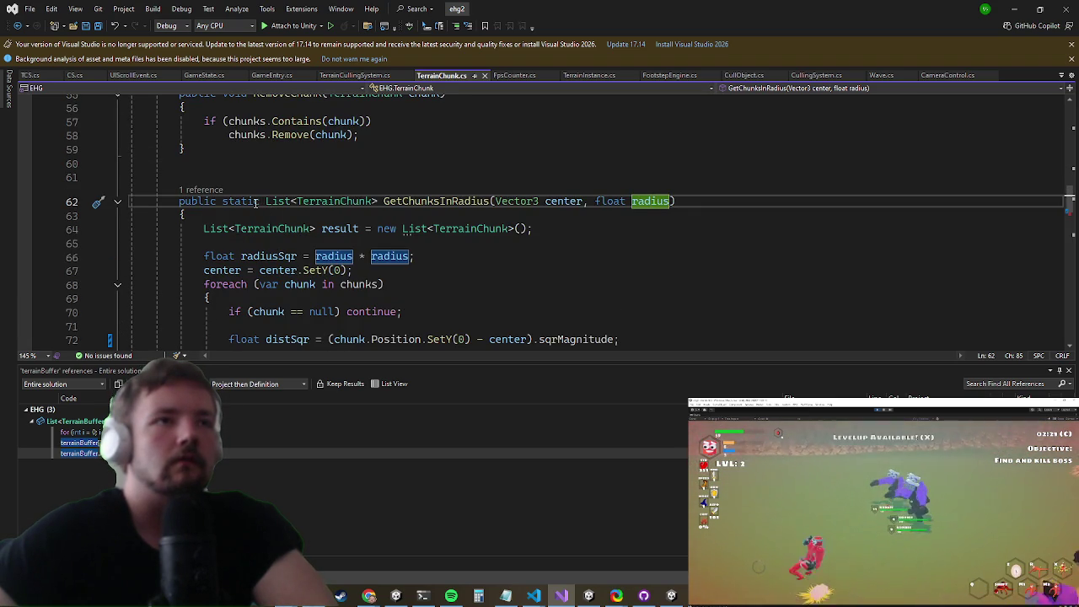
pyautogui.click(583, 75)
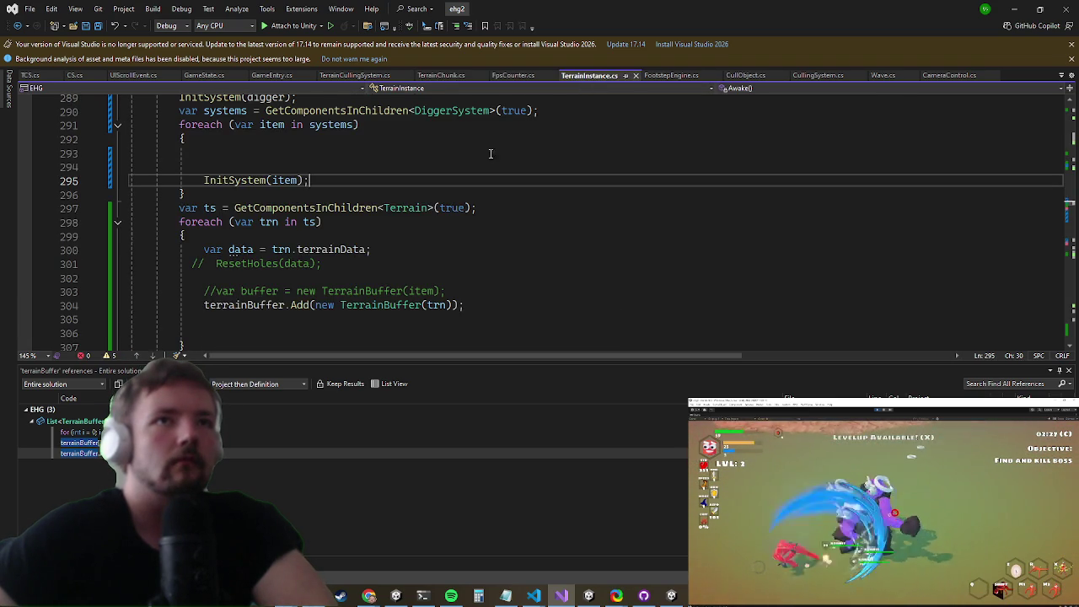
pyautogui.scroll(2, 451, 169)
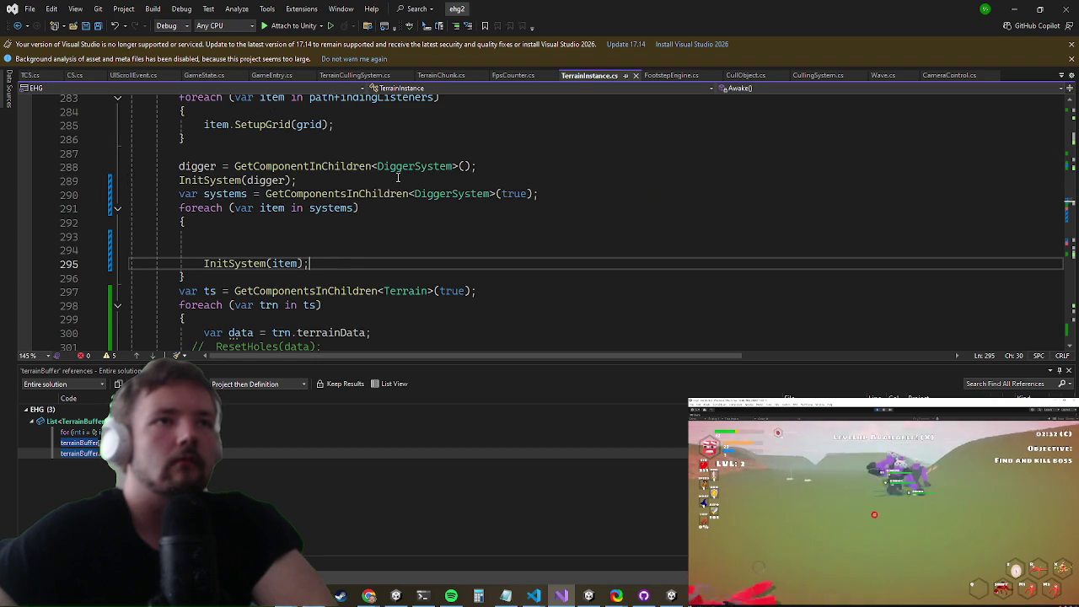
pyautogui.click(881, 75)
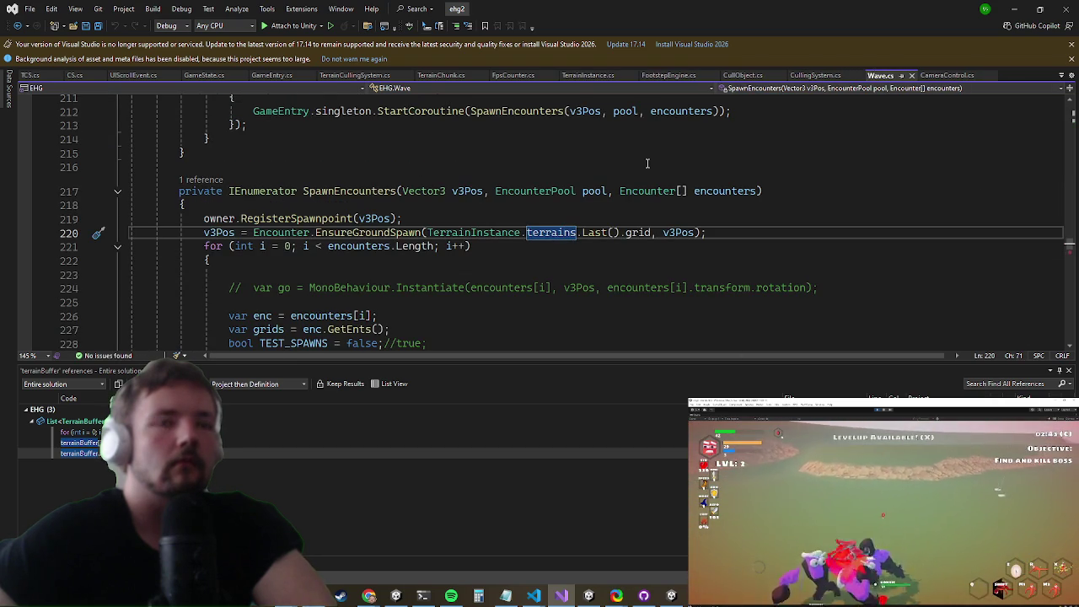
pyautogui.scroll(-1, 647, 164)
pyautogui.scroll(-1, 630, 164)
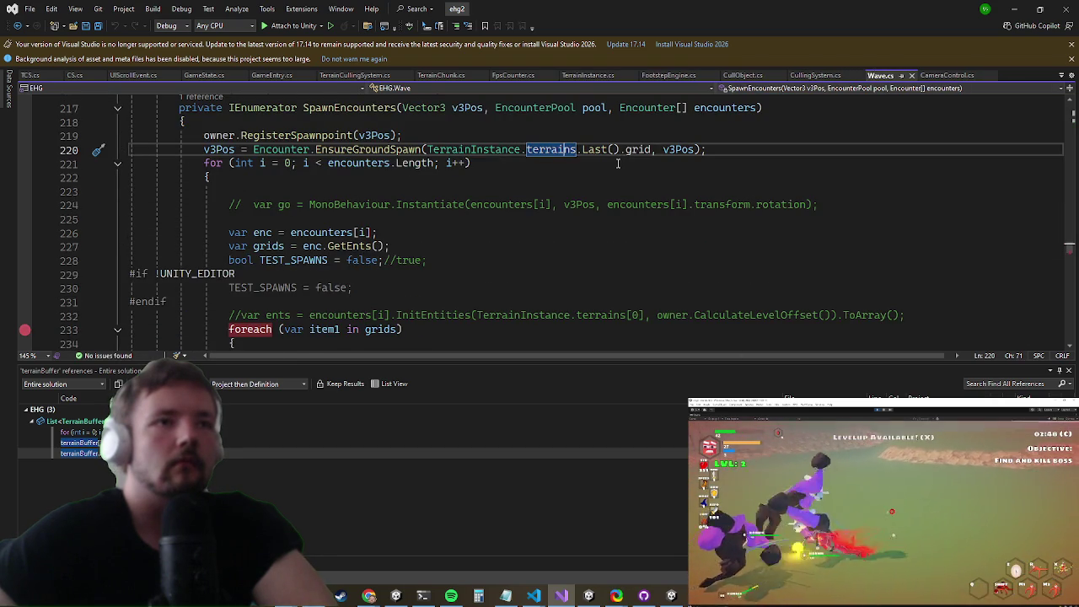
pyautogui.scroll(3, 617, 162)
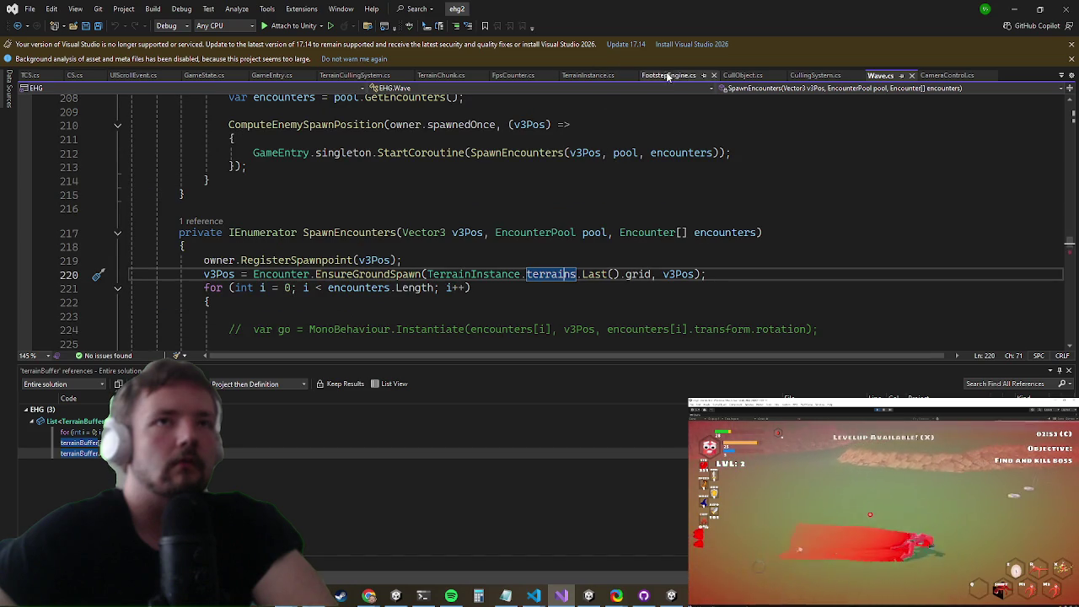
pyautogui.hotkey('alt', 'Tab')
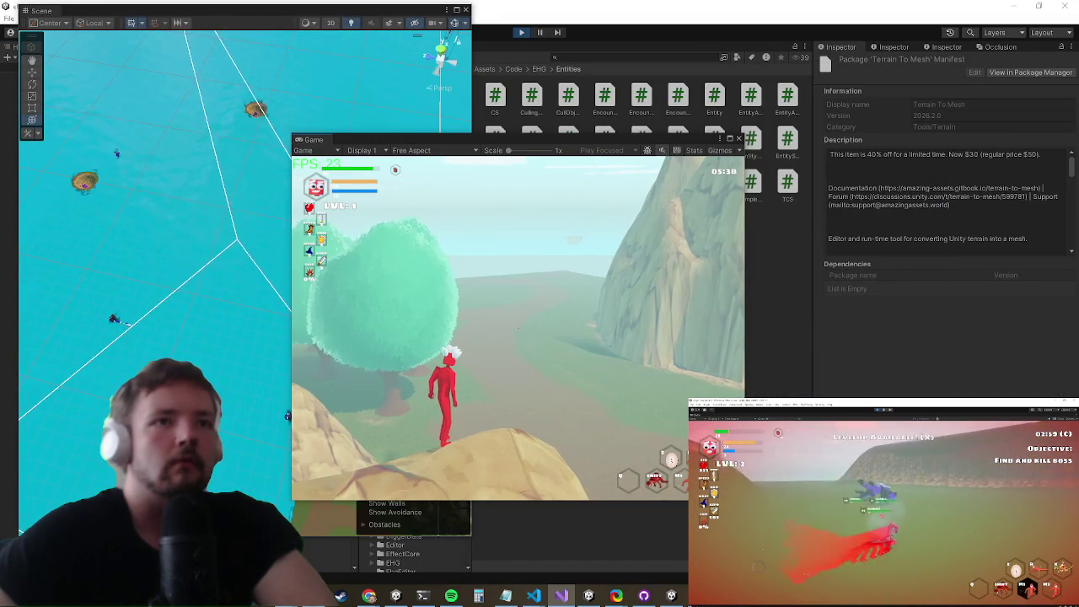
pyautogui.hotkey('alt', 'Tab')
pyautogui.click(720, 199)
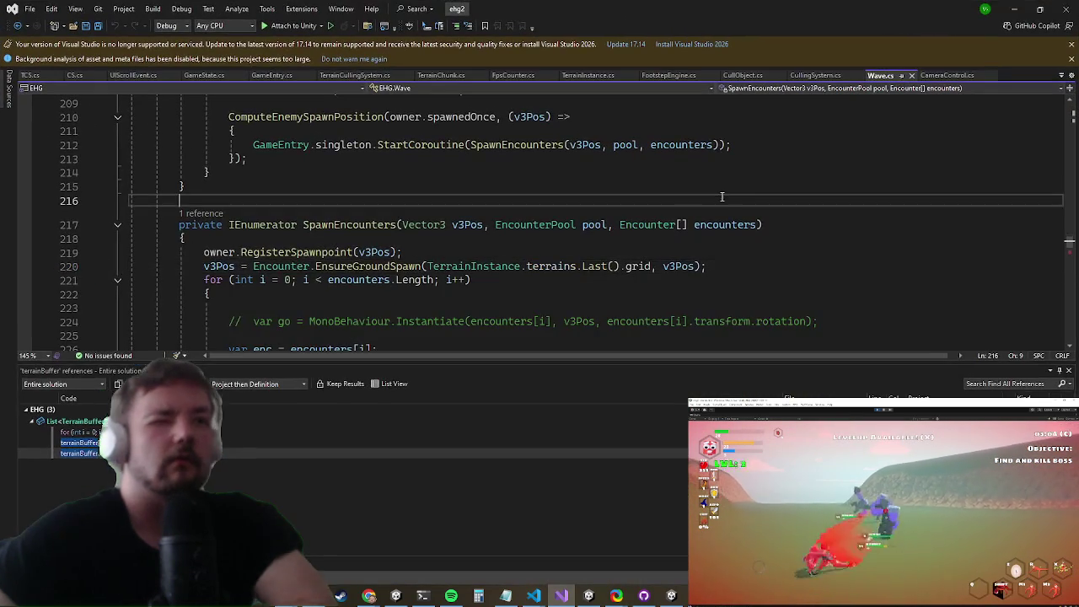
# Step: Search 'setqual' with Ctrl+T and jump to SetQuality in UISettings.cs
pyautogui.hotkey('ctrl', 't')
pyautogui.write('setqual')
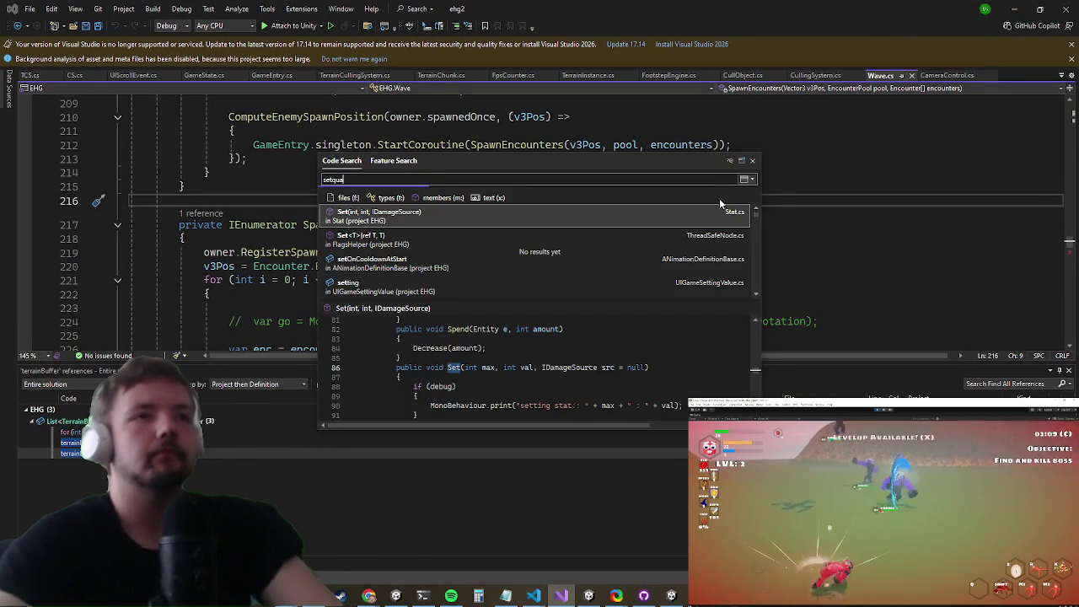
pyautogui.press('Return')
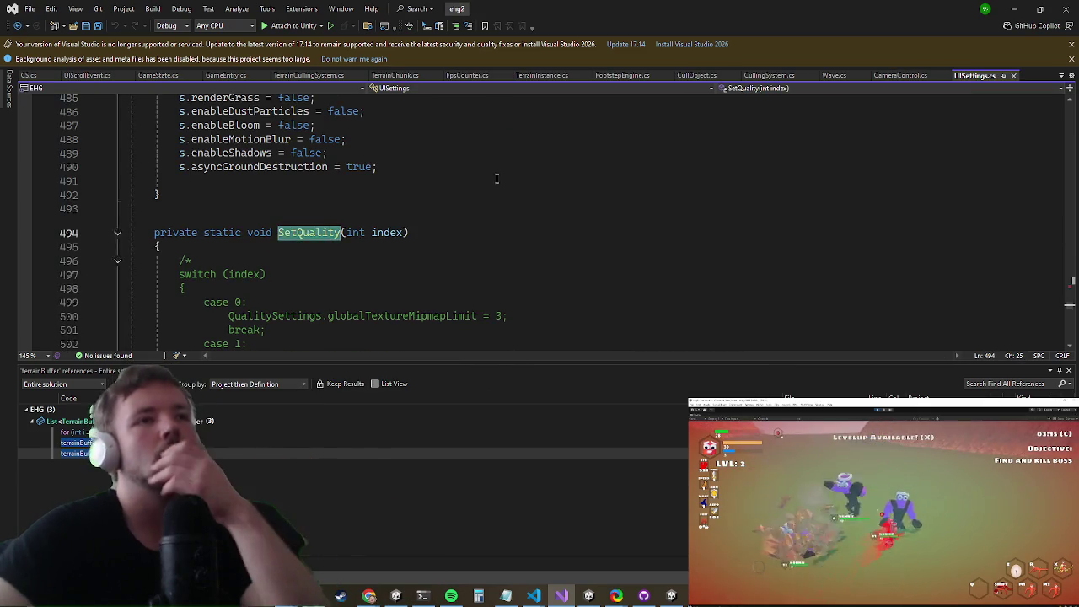
pyautogui.scroll(-5, 414, 196)
pyautogui.scroll(14, 414, 195)
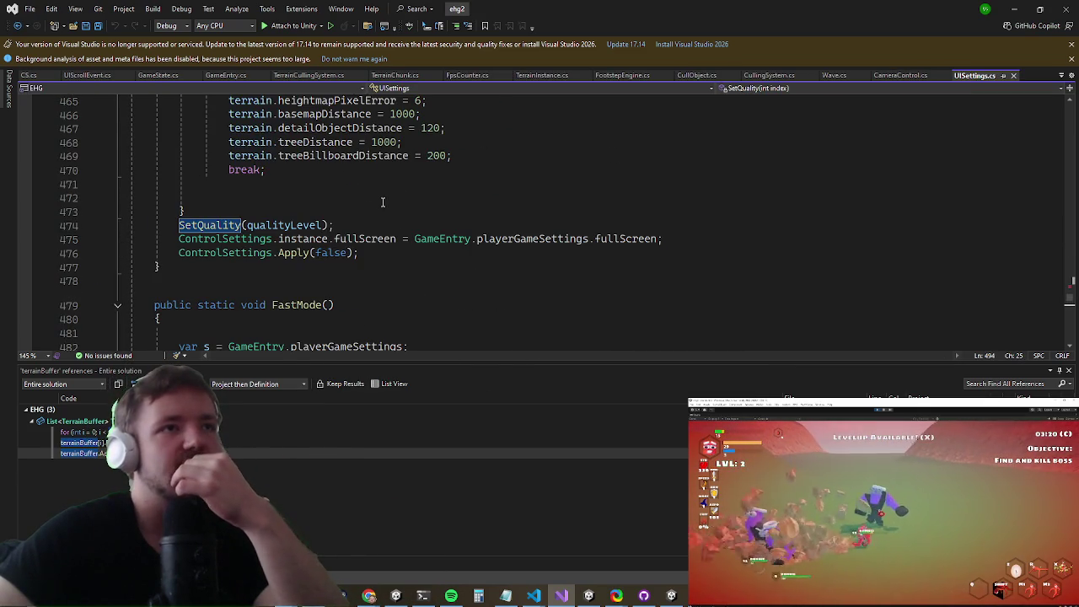
pyautogui.scroll(9, 378, 200)
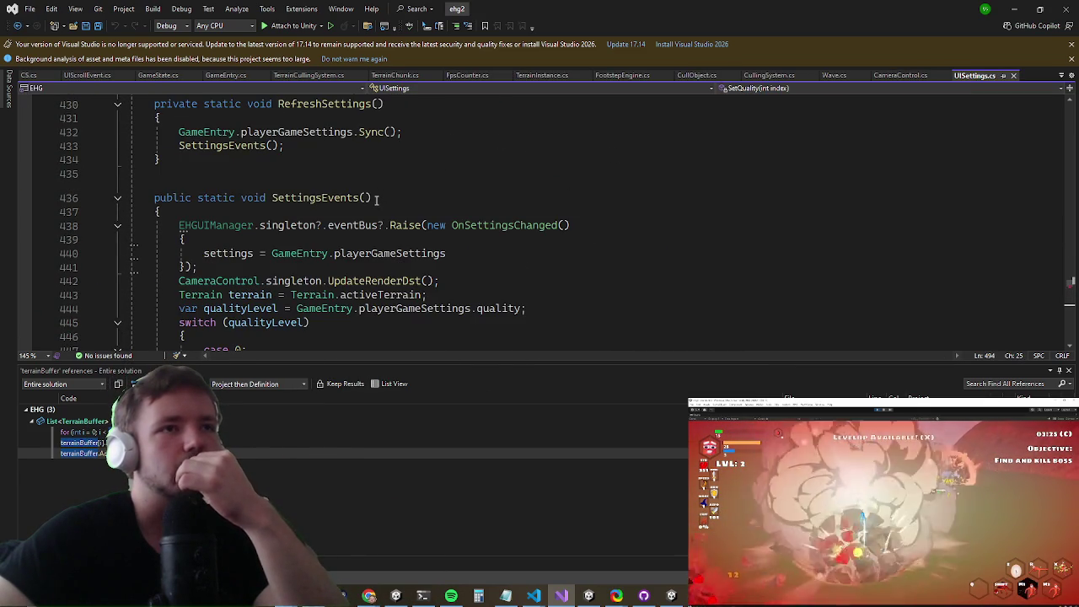
pyautogui.scroll(-5, 377, 199)
pyautogui.scroll(5, 373, 199)
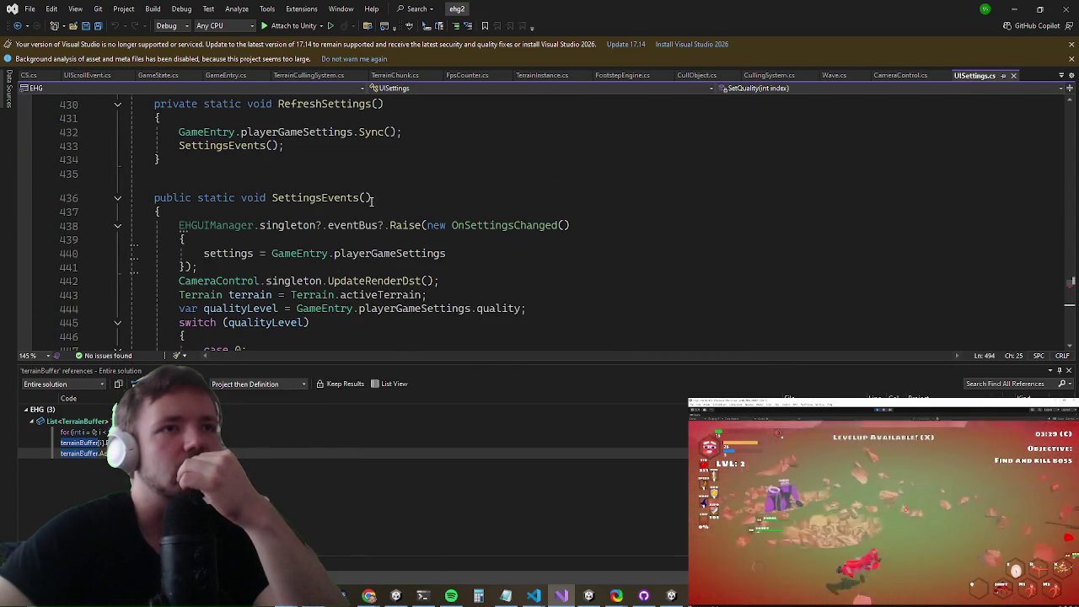
# Step: Fold the switch (qualityLevel) block and highlight uses of terrain in SettingsEvents
pyautogui.click(118, 325)
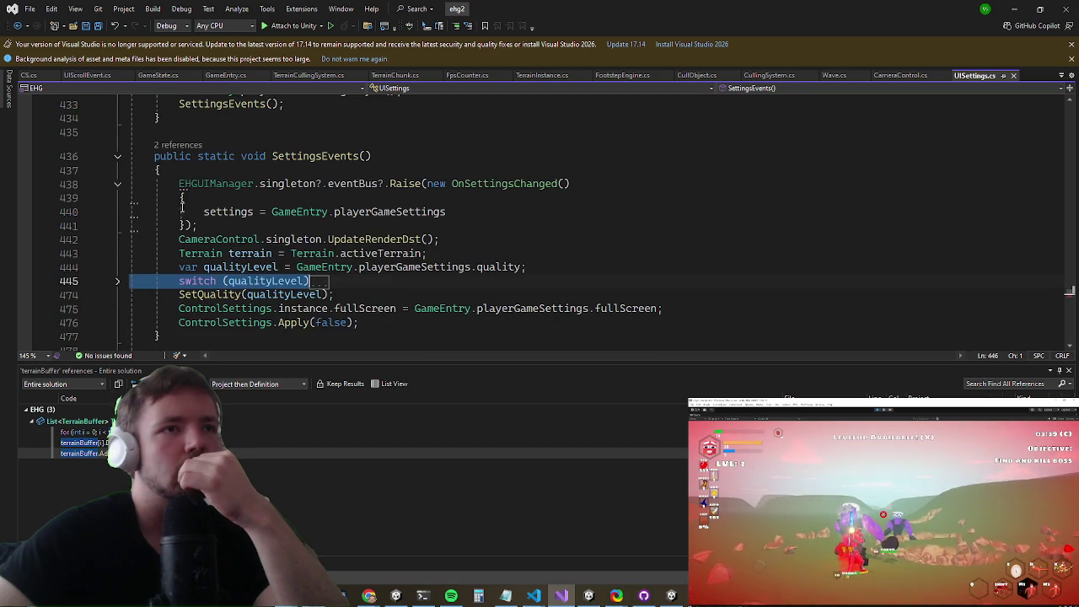
pyautogui.scroll(-1, 144, 261)
pyautogui.click(212, 240)
pyautogui.click(251, 253)
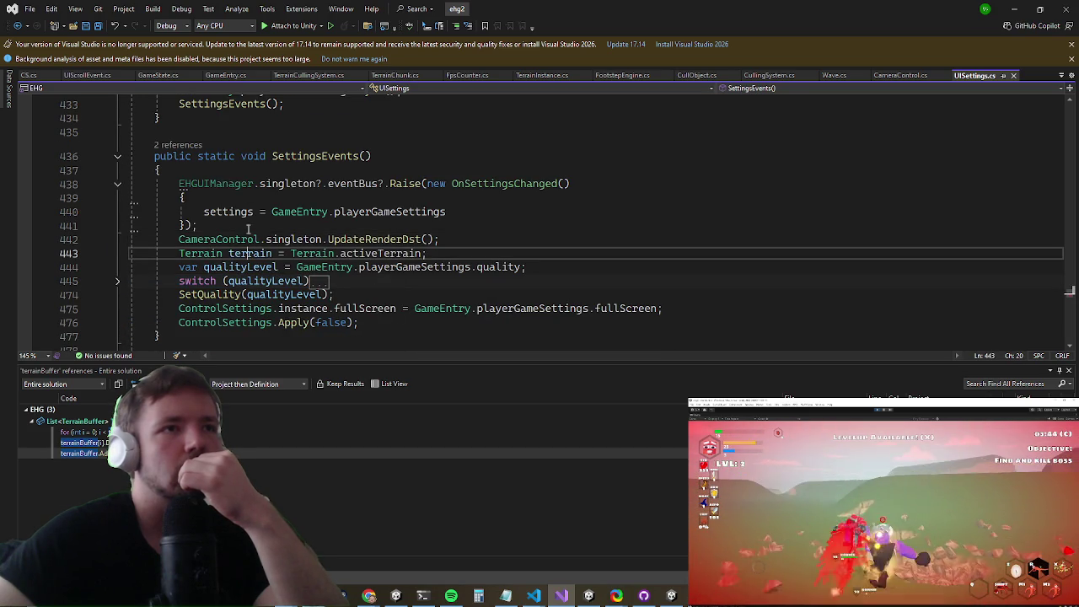
pyautogui.scroll(-2, 160, 226)
pyautogui.scroll(1, 155, 227)
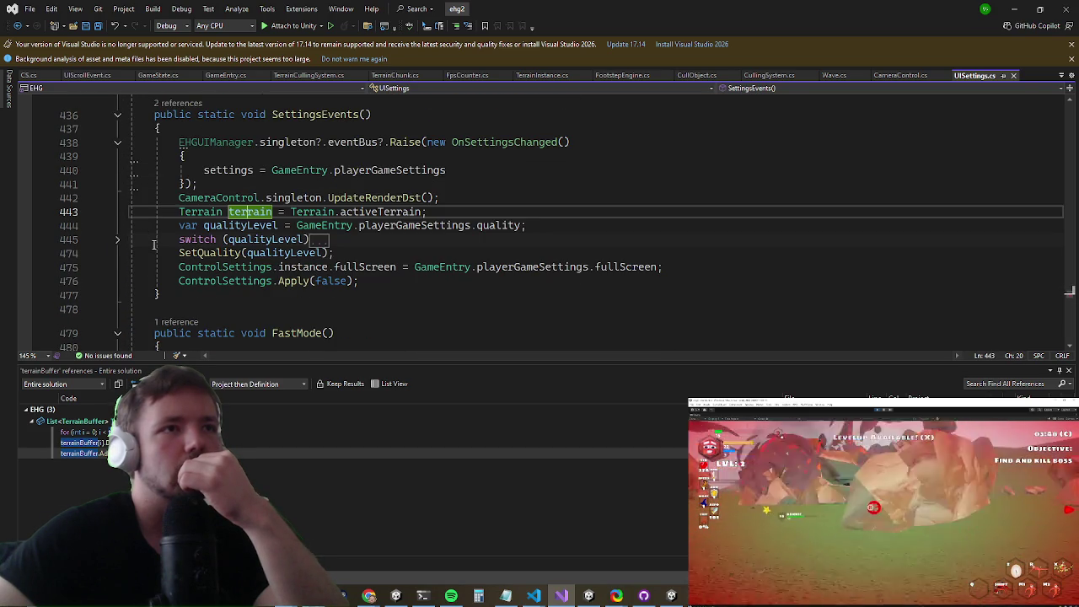
# Step: Extract the qualityLevel line and switch block into a new method named SetupTerrainQuality
pyautogui.moveTo(171, 253); pyautogui.dragTo(173, 225)
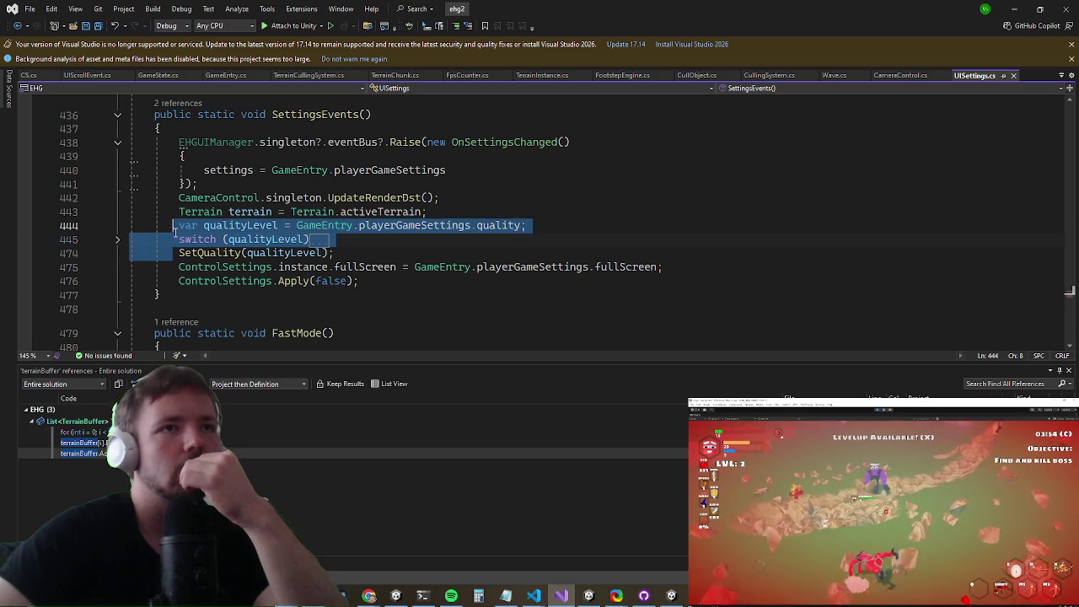
pyautogui.hotkey('ctrl', '.')
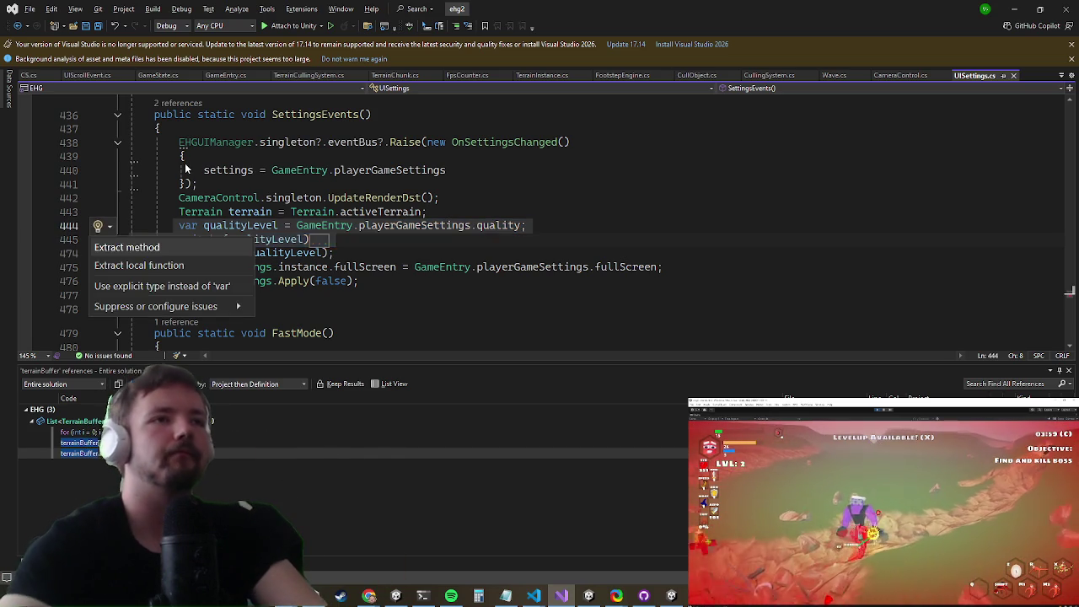
pyautogui.press('Escape')
pyautogui.hotkey('ctrl', 'r')
pyautogui.hotkey('ctrl', 'm')
pyautogui.write('SetupTerrainQua')
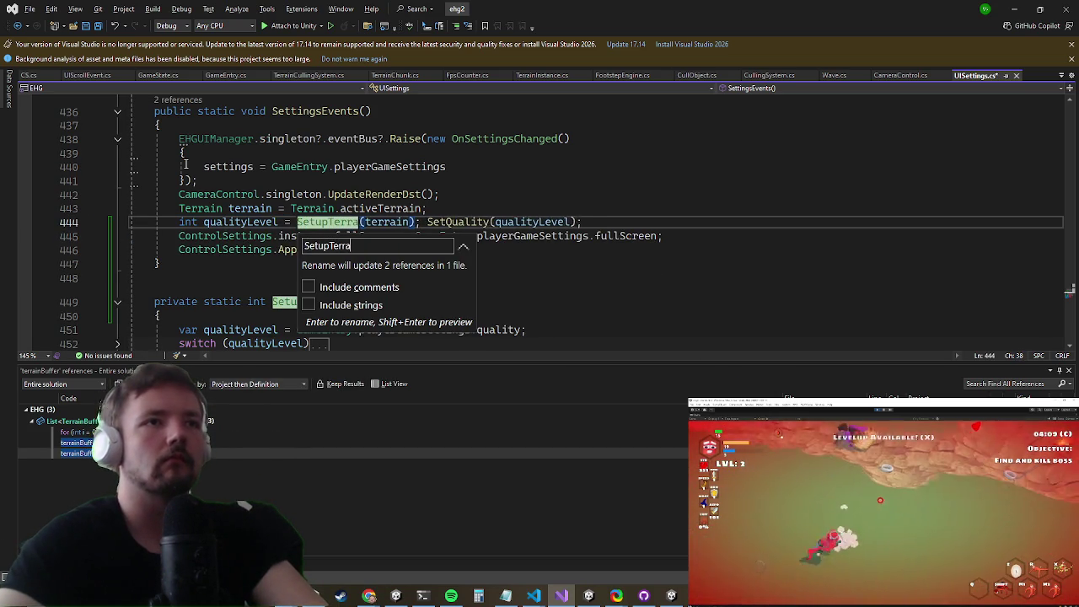
pyautogui.write('lity')
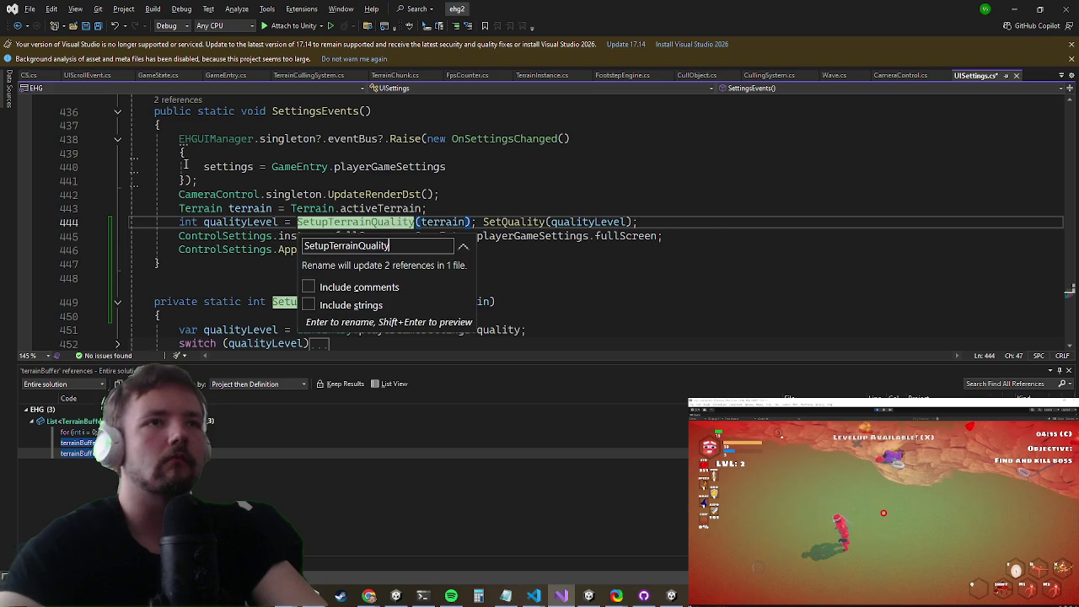
pyautogui.press('Return')
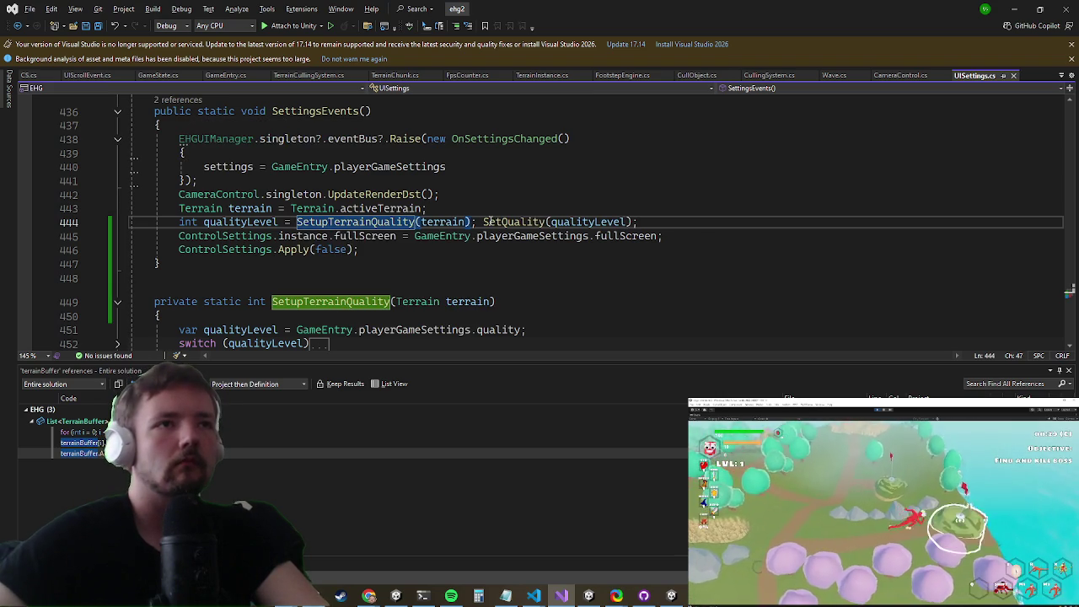
# Step: Move the qualityLevel declaration out of the new method into SettingsEvents
pyautogui.click(484, 222)
pyautogui.press('Return')
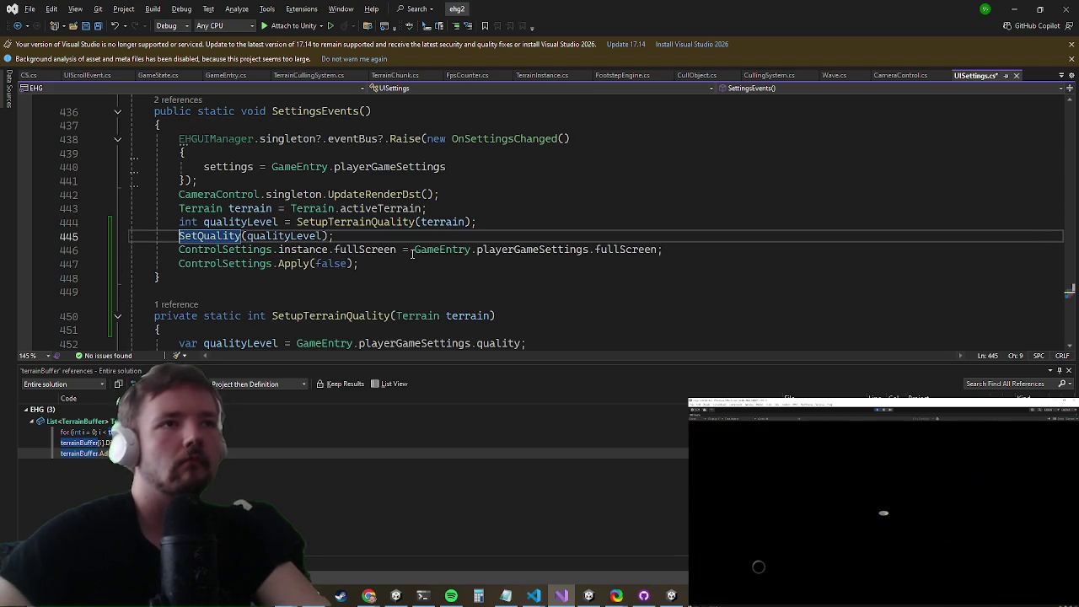
pyautogui.scroll(-1, 530, 337)
pyautogui.click(529, 302)
pyautogui.hotkey('shift', 'Home')
pyautogui.hotkey('shift', 'Home')
pyautogui.hotkey('ctrl', 'c')
pyautogui.press('Delete')
pyautogui.click(454, 168)
pyautogui.press('Return')
pyautogui.hotkey('ctrl', 'v')
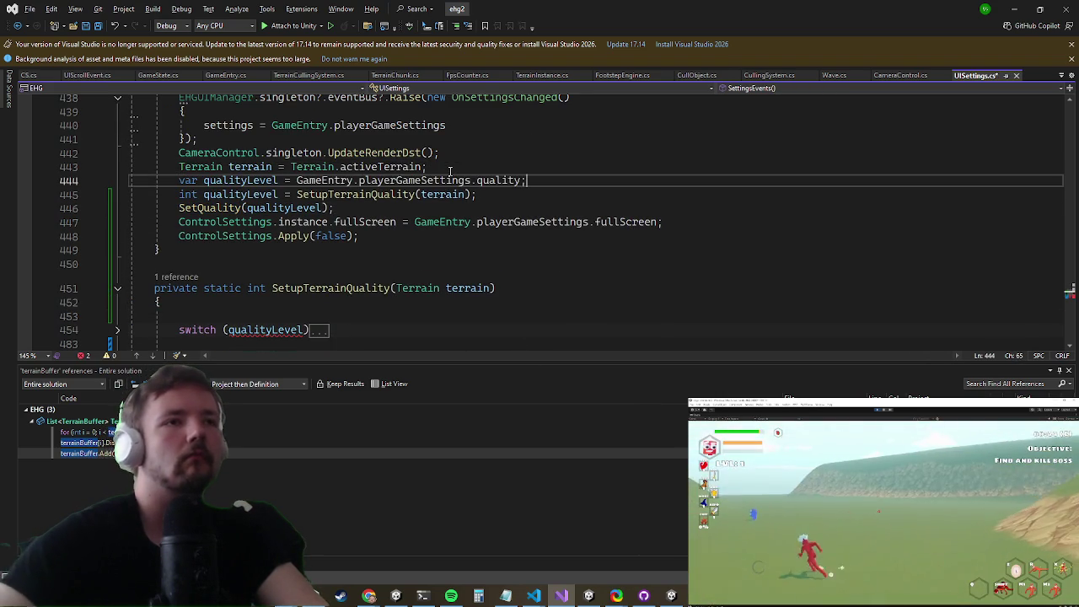
pyautogui.moveTo(297, 194); pyautogui.dragTo(182, 194)
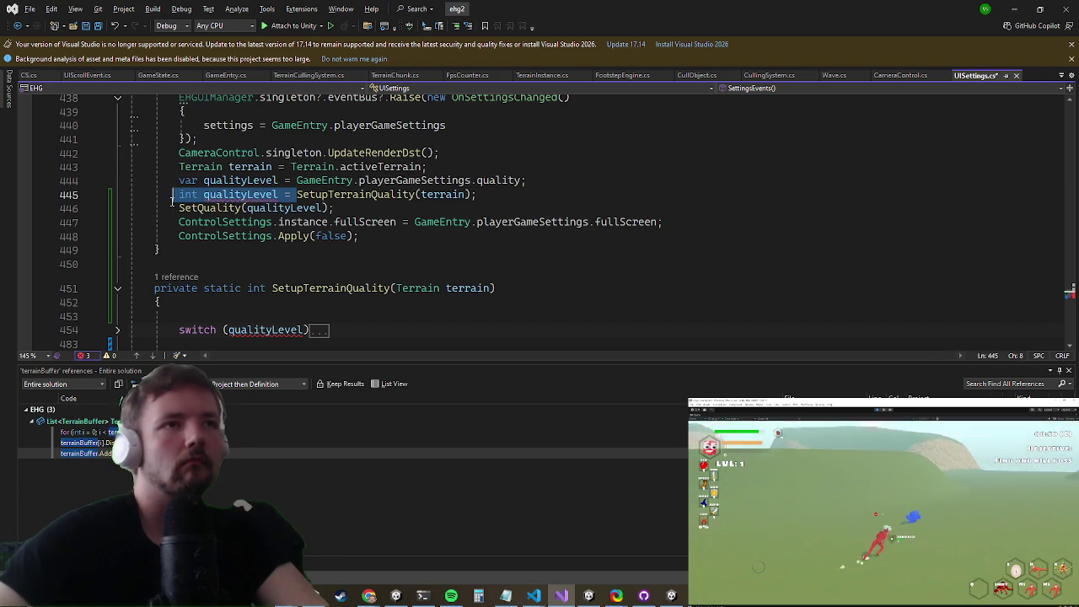
pyautogui.press('BackSpace')
# Step: Add an int qualityLevel parameter and pass qualityLevel in the SetupTerrainQuality call
pyautogui.click(493, 287)
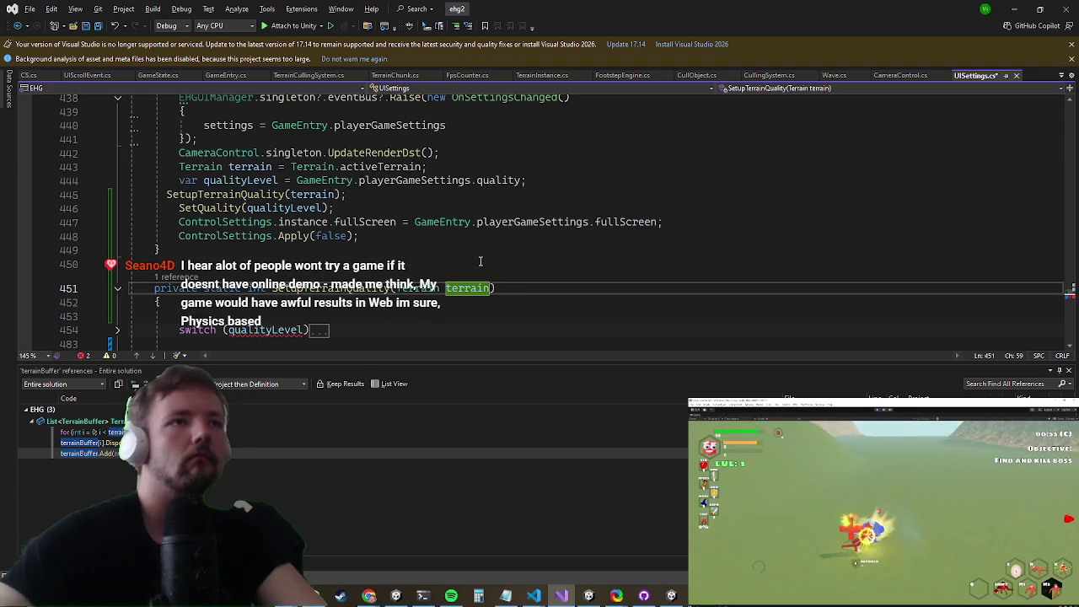
pyautogui.write(', int qualityLevel')
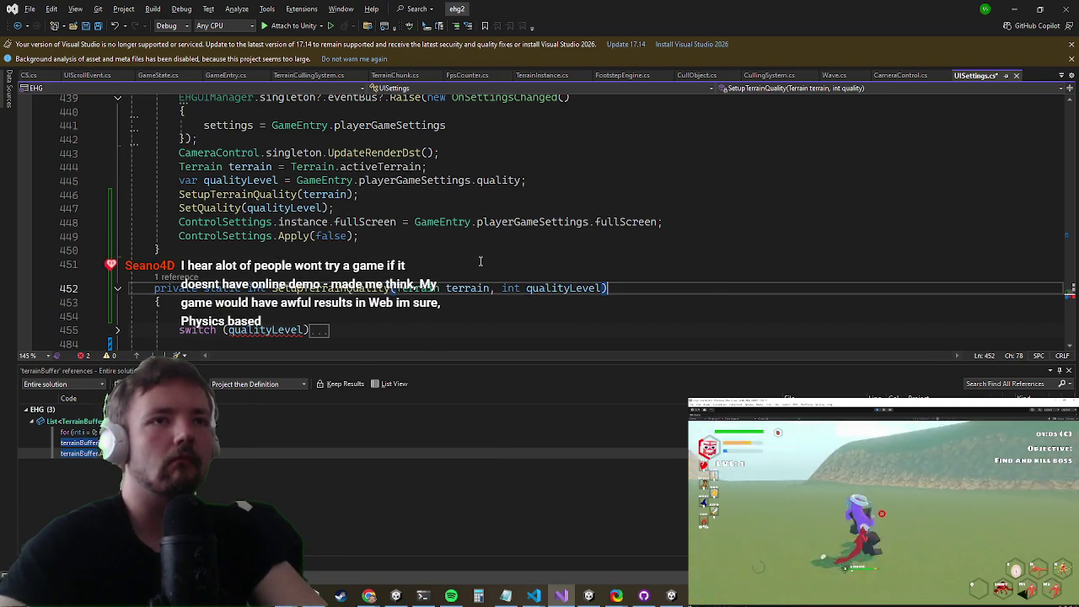
pyautogui.click(346, 193)
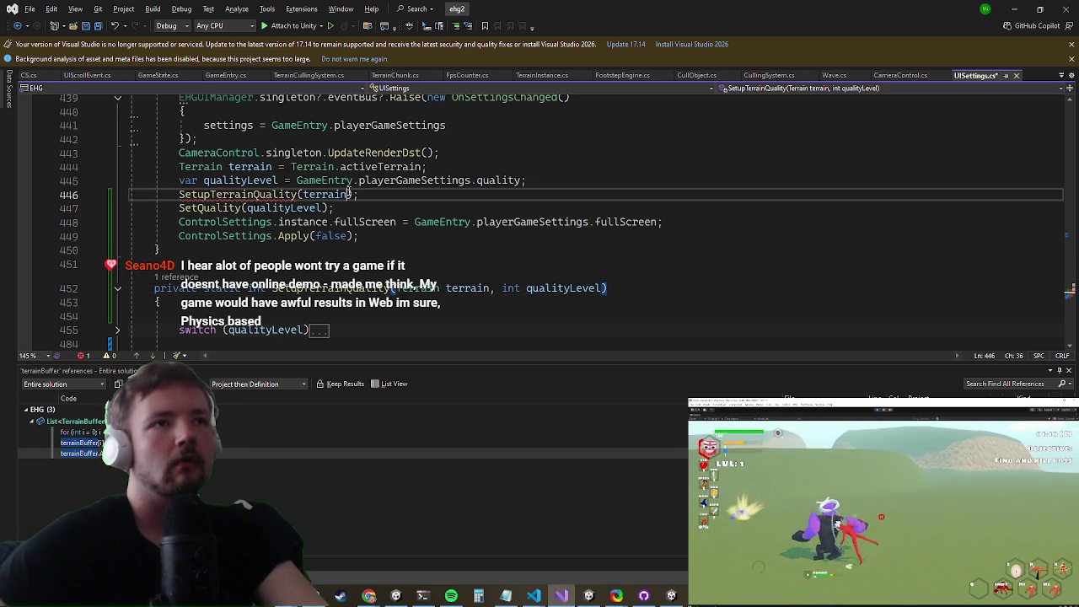
pyautogui.write(', qua')
pyautogui.write(')')
pyautogui.press('Return')
pyautogui.press('Up')
pyautogui.hotkey('ctrl', 'Return')
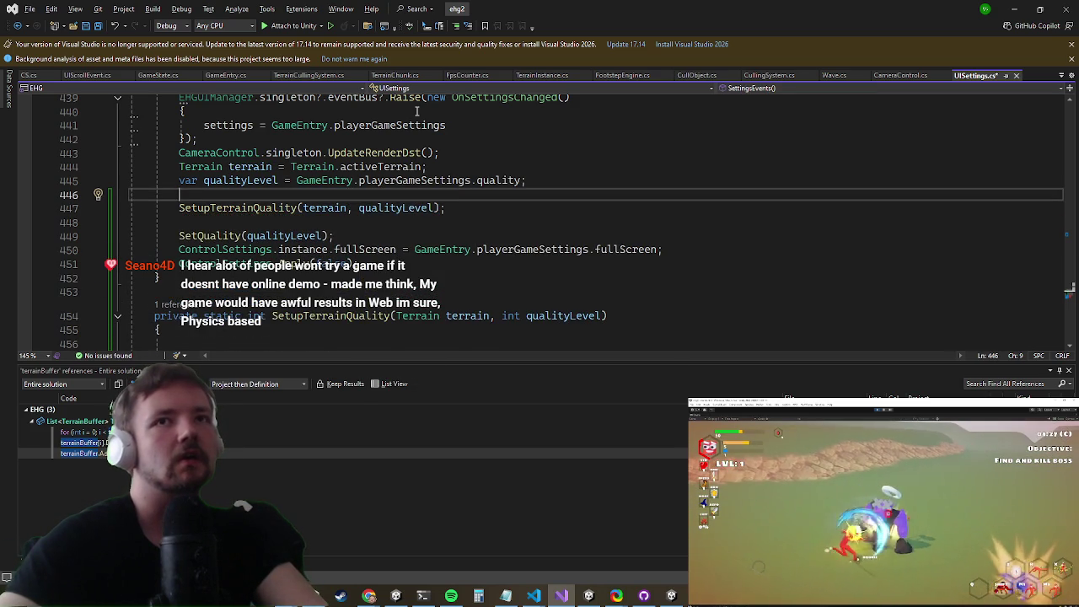
# Step: Declare 'var buffer = TerrainInstance.terrains[0].terrainBuffer;' in SettingsEvents
pyautogui.write('terraini')
pyautogui.press('Tab')
pyautogui.write('.te')
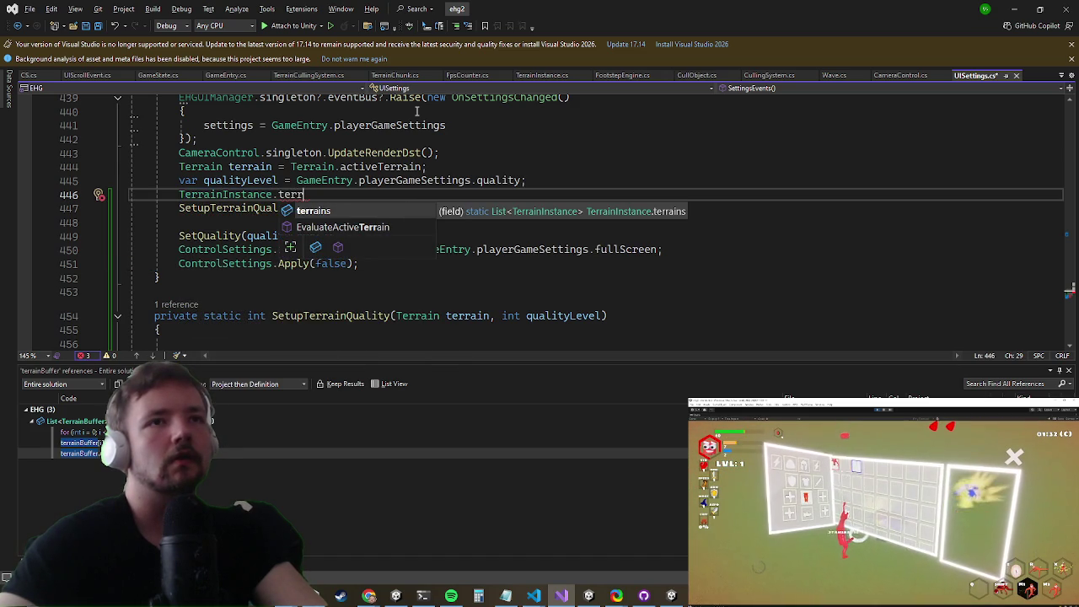
pyautogui.press('BackSpace')
pyautogui.press('BackSpace')
pyautogui.press('BackSpace')
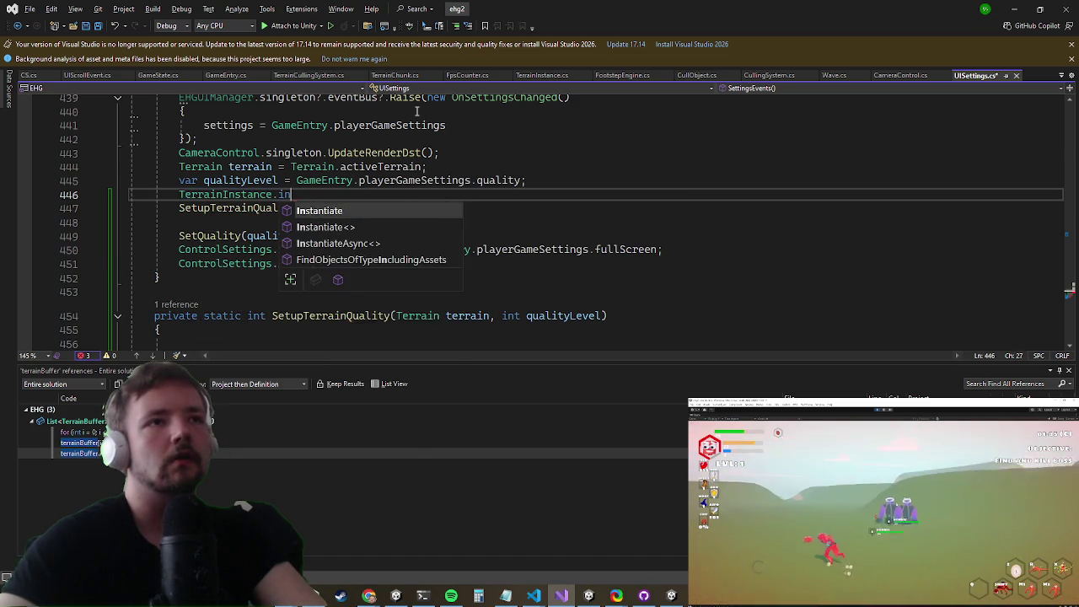
pyautogui.press('BackSpace')
pyautogui.press('BackSpace')
pyautogui.press('F12')
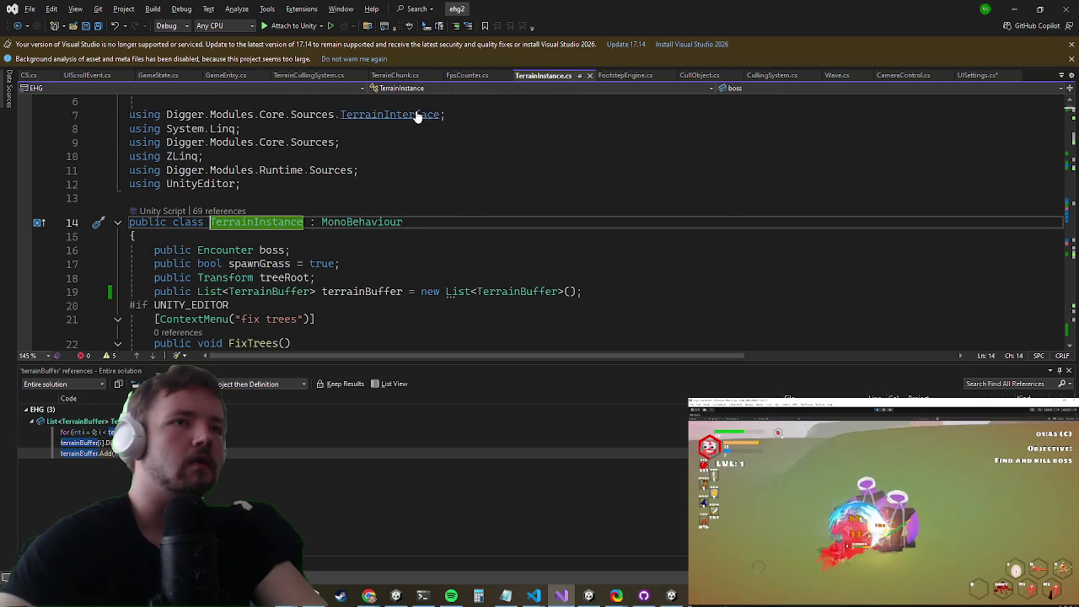
pyautogui.hotkey('ctrl', '-')
pyautogui.write('.terrains[0')
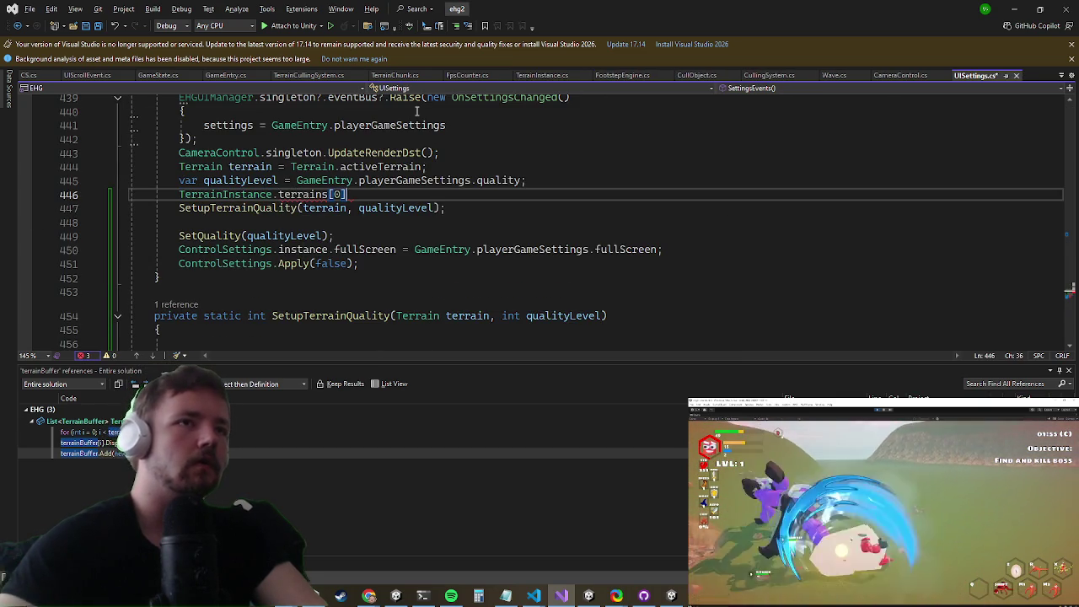
pyautogui.write('.buf')
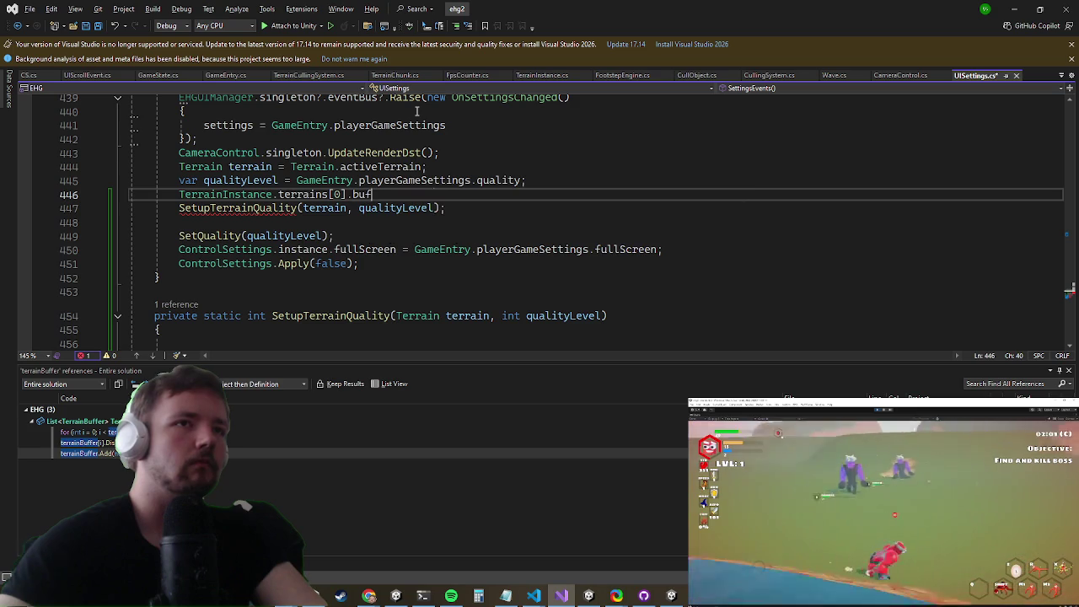
pyautogui.write(';')
pyautogui.press('Return')
pyautogui.press('Up')
pyautogui.press('Home')
pyautogui.write('var buffer')
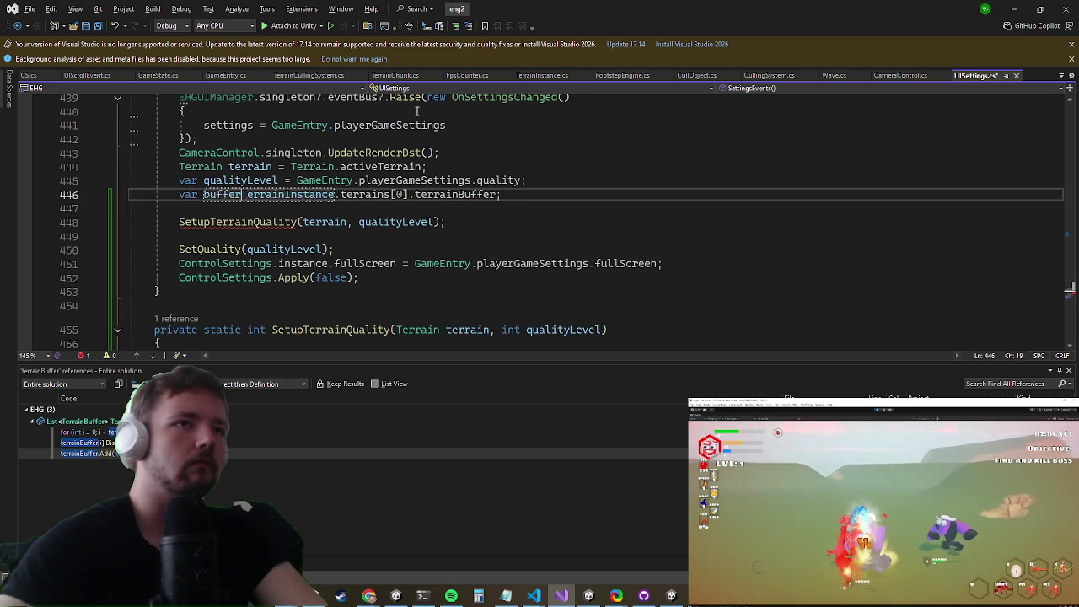
pyautogui.write(' =')
# Step: Wrap the SetupTerrainQuality call in a foreach loop over buffer
pyautogui.press('Down')
pyautogui.write('forea')
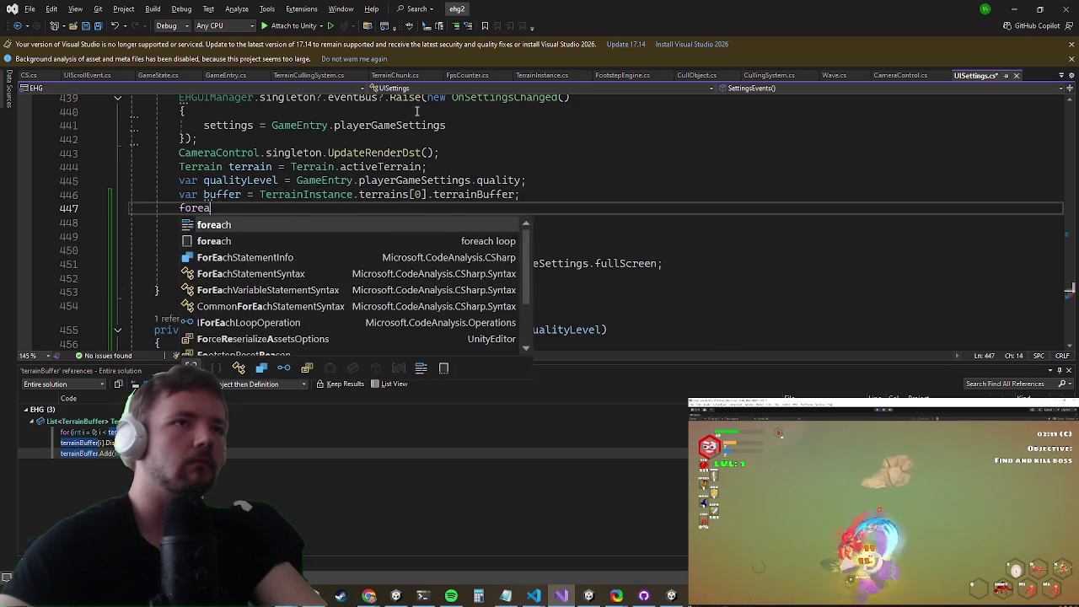
pyautogui.press('Tab')
pyautogui.press('Return')
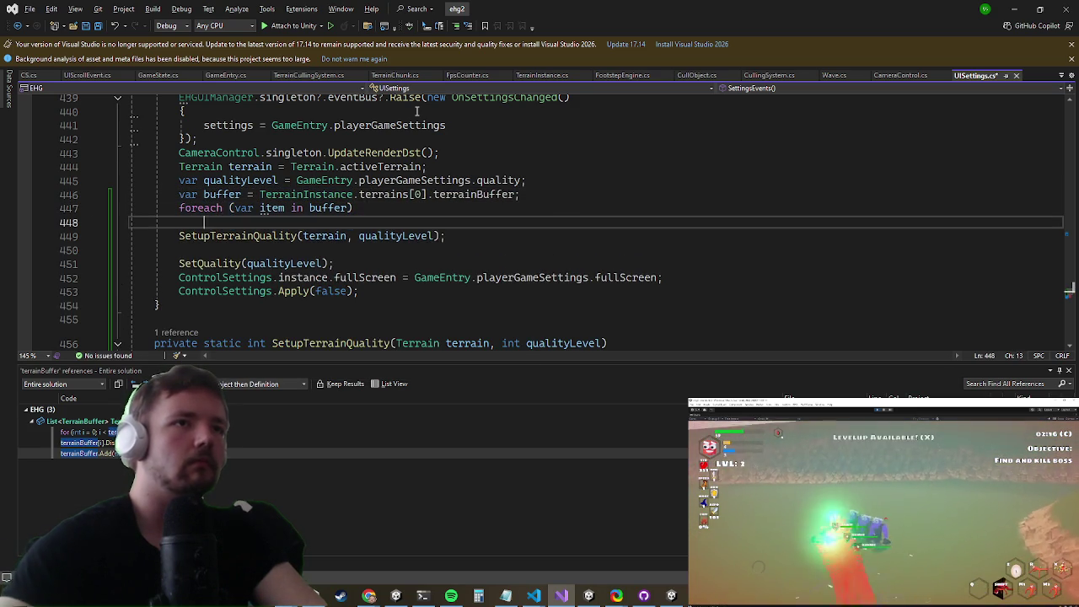
pyautogui.write('{')
pyautogui.press('Return')
pyautogui.press('Down')
pyautogui.press('Down')
pyautogui.press('Down')
pyautogui.hotkey('shift', 'Up')
pyautogui.hotkey('ctrl', 'x')
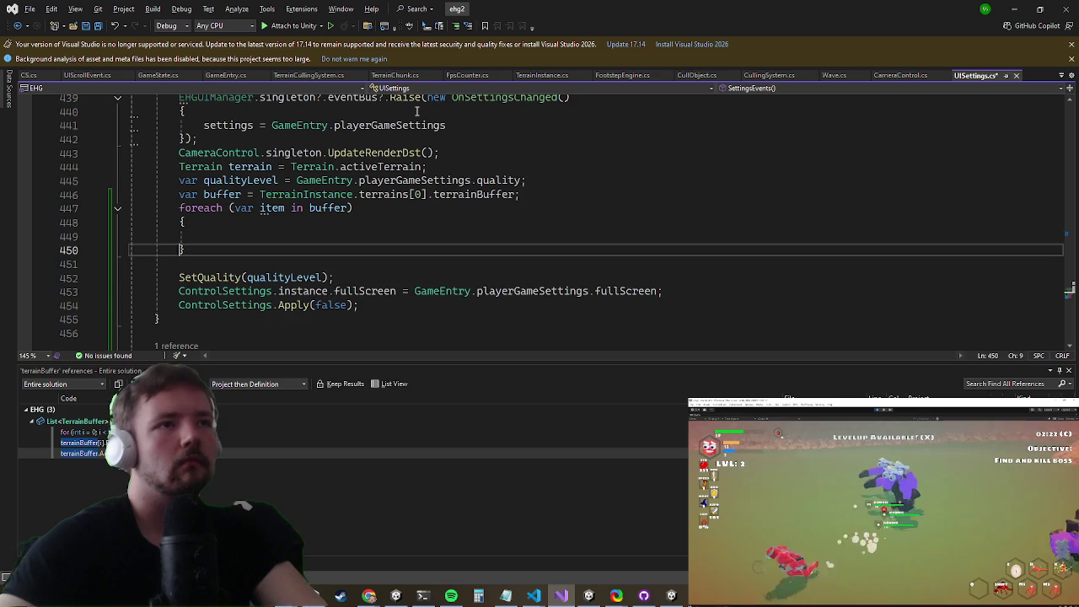
pyautogui.press('Up')
pyautogui.press('Up')
pyautogui.hotkey('ctrl', 'v')
# Step: Pass item.terrain as the call's first argument, then minimize Visual Studio
pyautogui.hotkey('ctrl', 'Left')
pyautogui.hotkey('ctrl', 'Left')
pyautogui.press('BackSpace')
pyautogui.write('item')
pyautogui.press('Right')
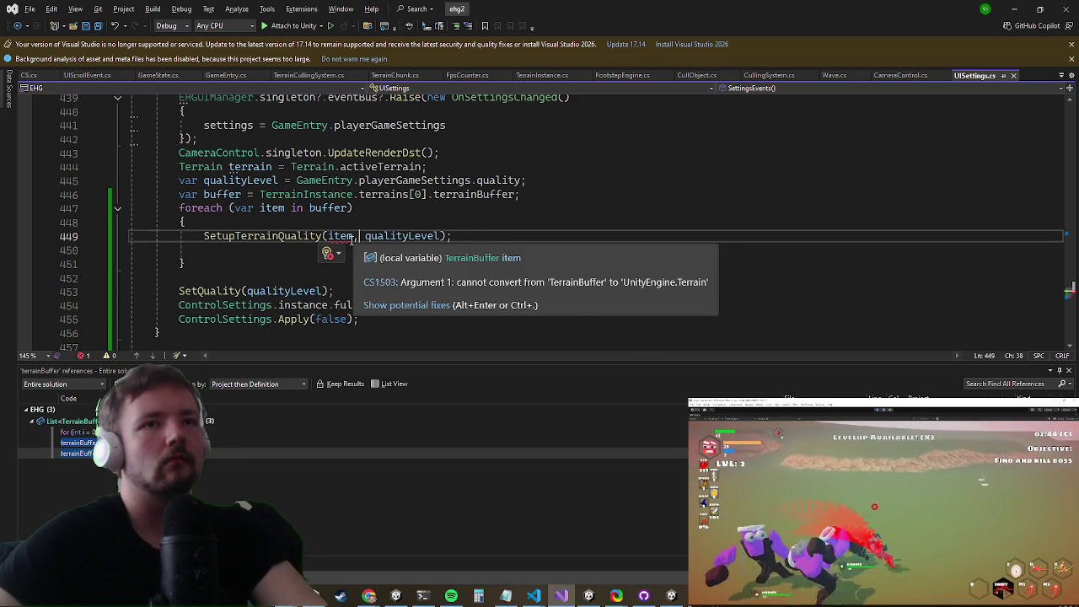
pyautogui.click(352, 237)
pyautogui.write('.terrain')
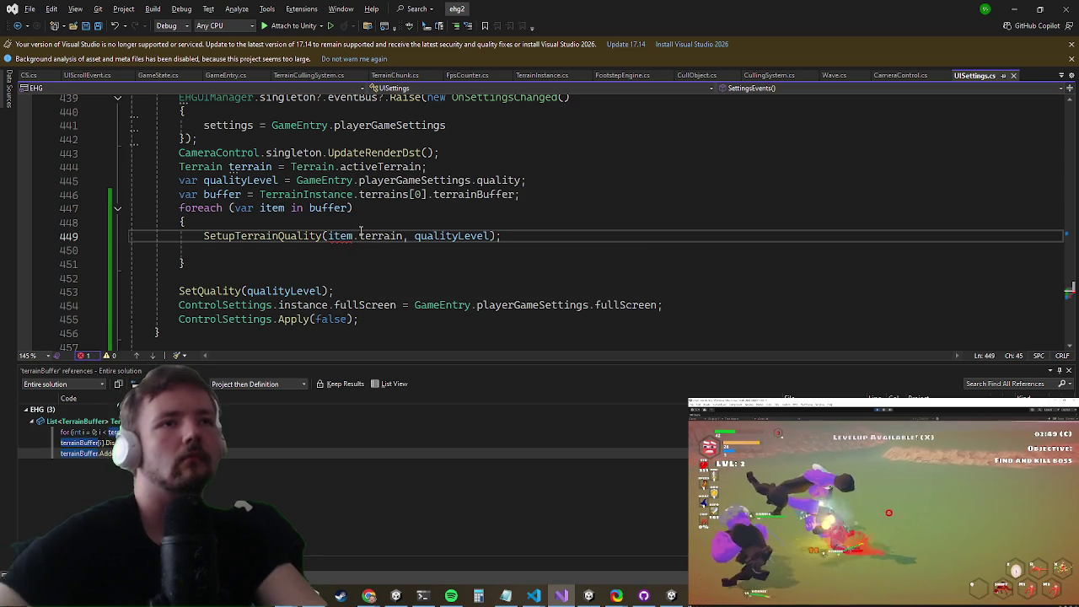
pyautogui.click(1017, 8)
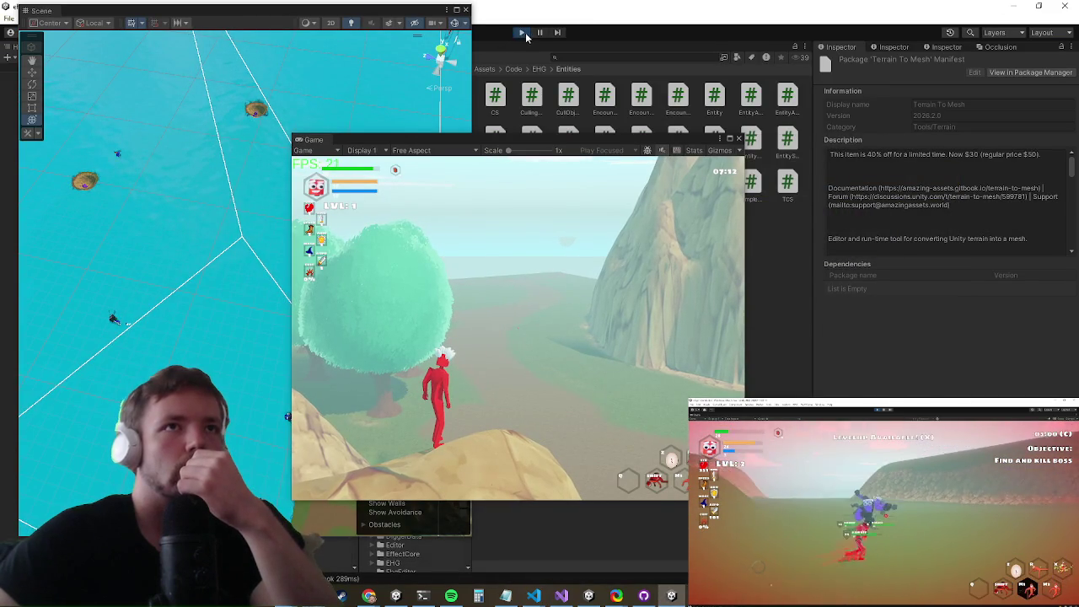
# Step: Start Play mode and run the character toward the cliffs to test the terrain
pyautogui.click(524, 35)
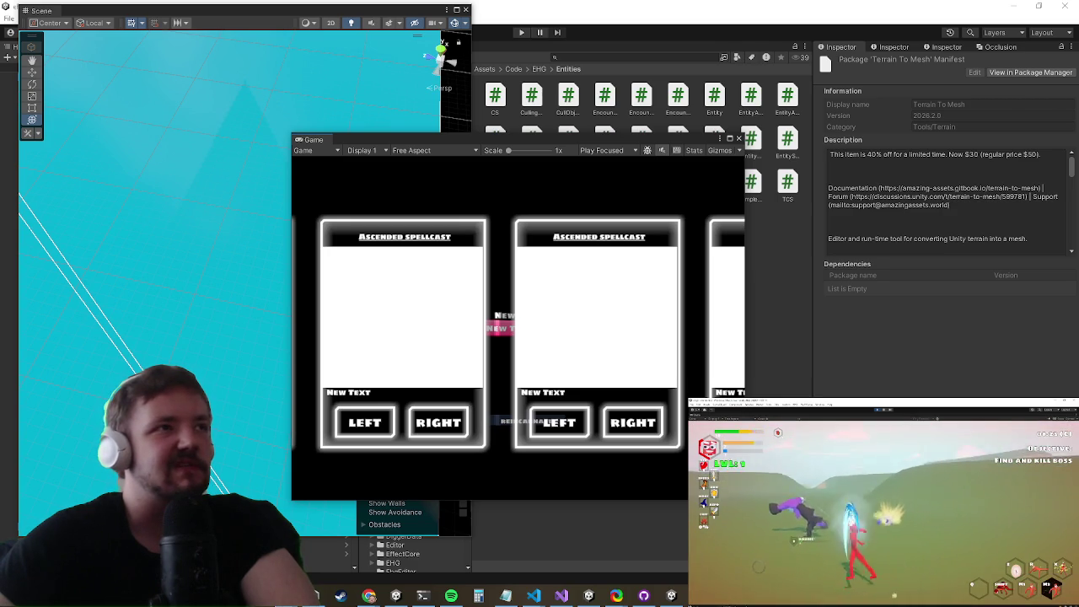
pyautogui.hotkey('ctrl', 'p')
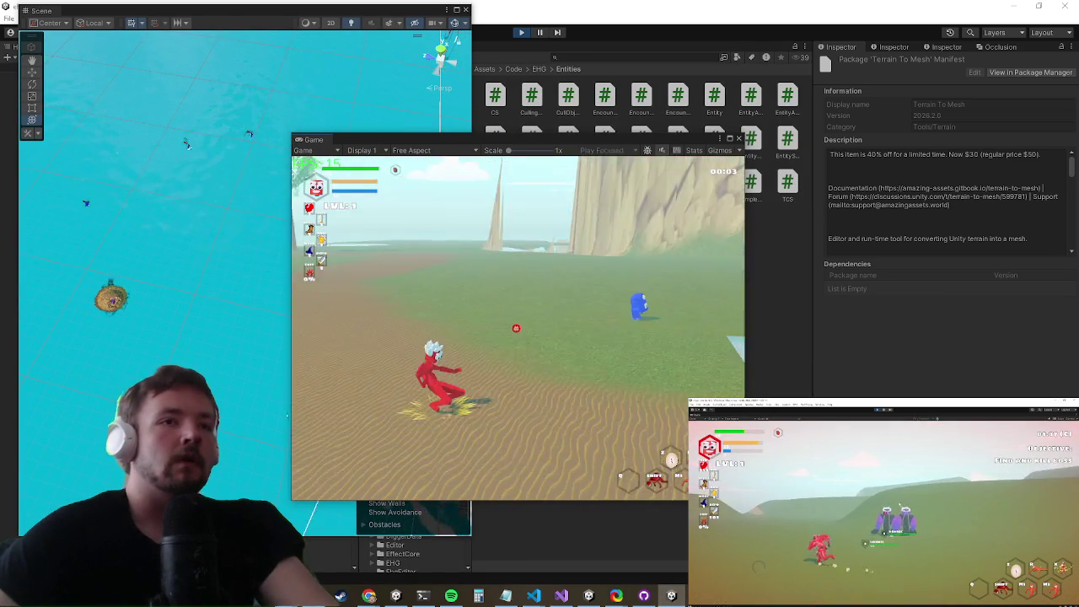
pyautogui.press('w')
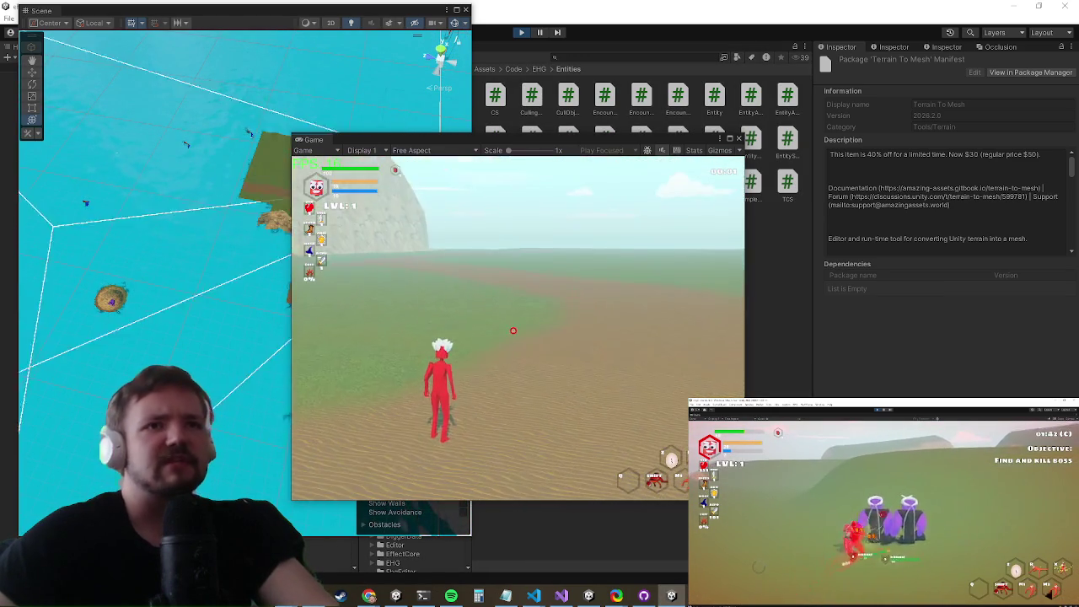
pyautogui.press('w')
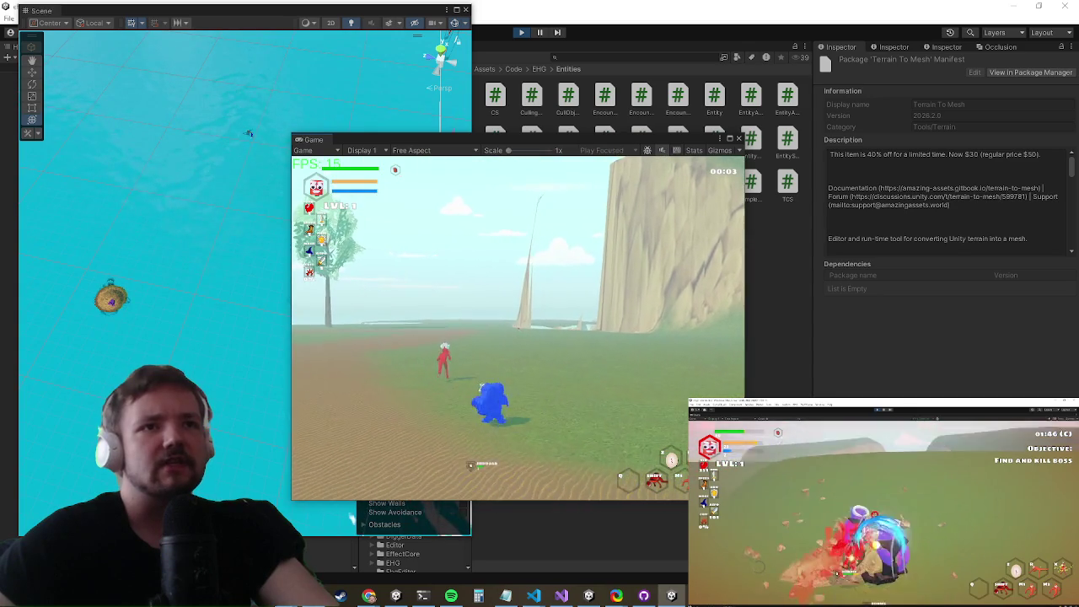
pyautogui.press('w')
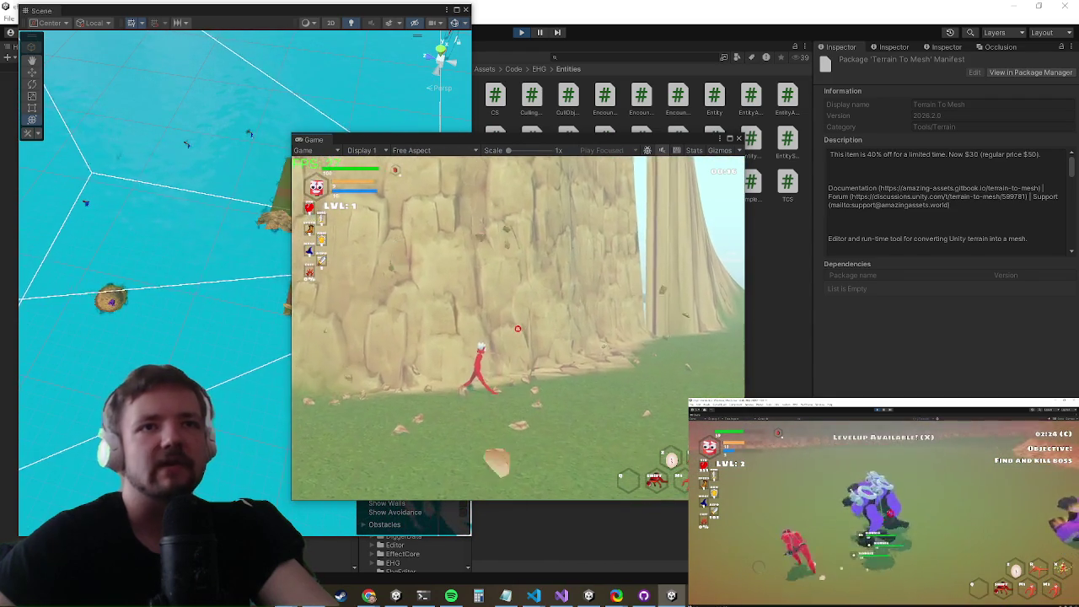
pyautogui.press('super')
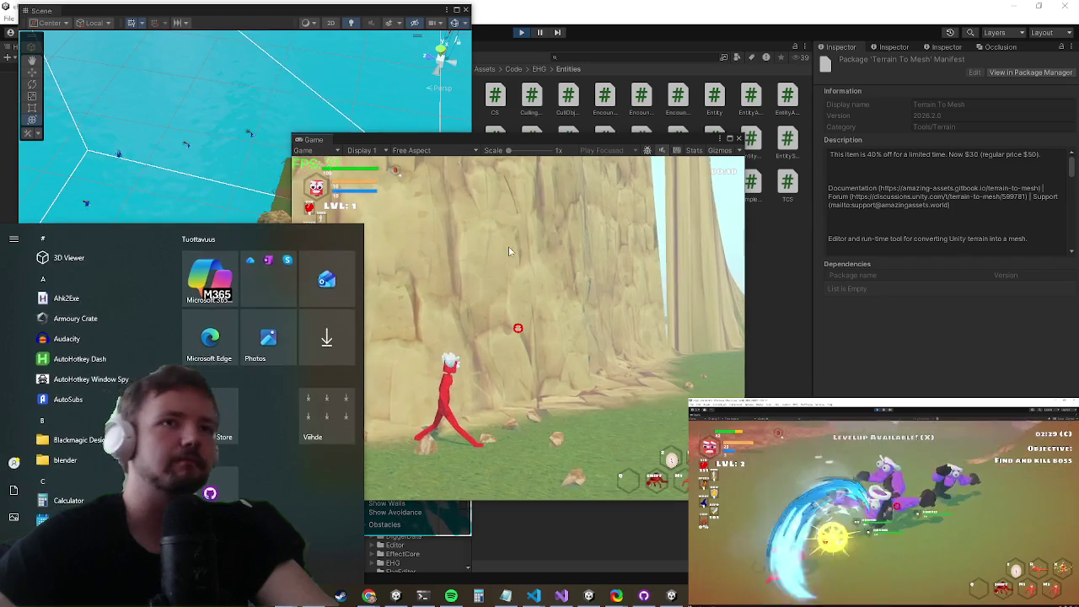
pyautogui.click(720, 139)
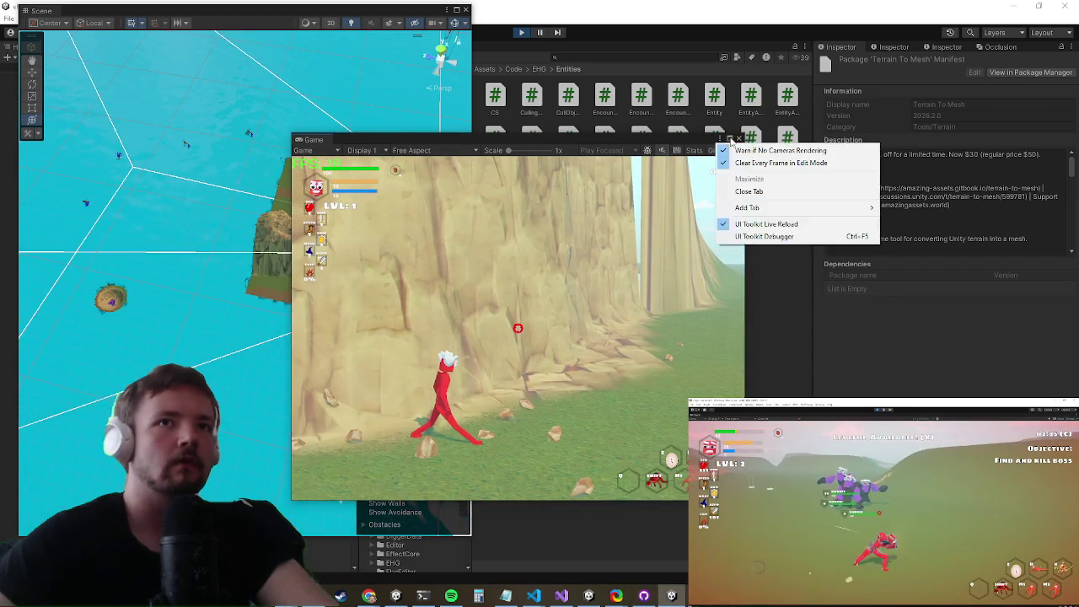
# Step: Maximize the Game view and pick a graphics quality level in the game's Settings
pyautogui.click(746, 177)
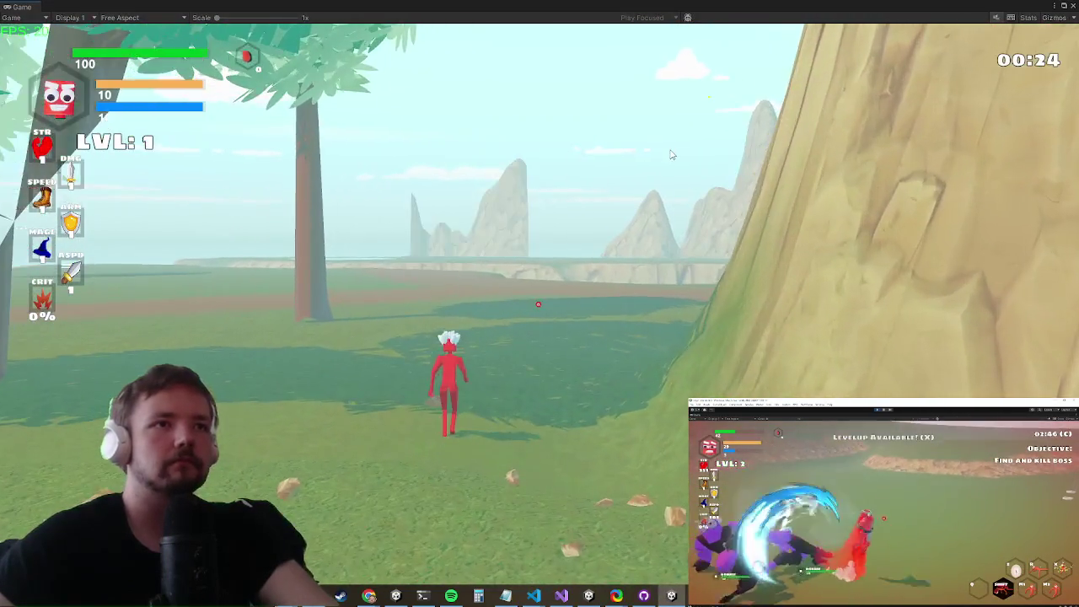
pyautogui.press('Escape')
pyautogui.click(324, 408)
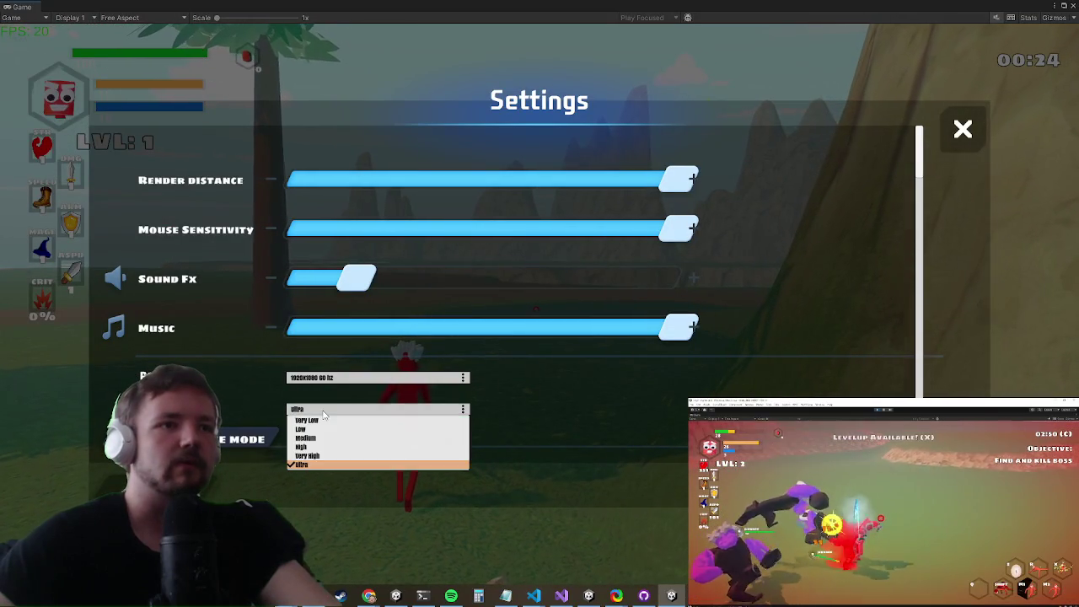
pyautogui.click(306, 420)
pyautogui.press('Escape')
# Step: Run the character across the field briefly, then bring Visual Studio to the front
pyautogui.press('a')
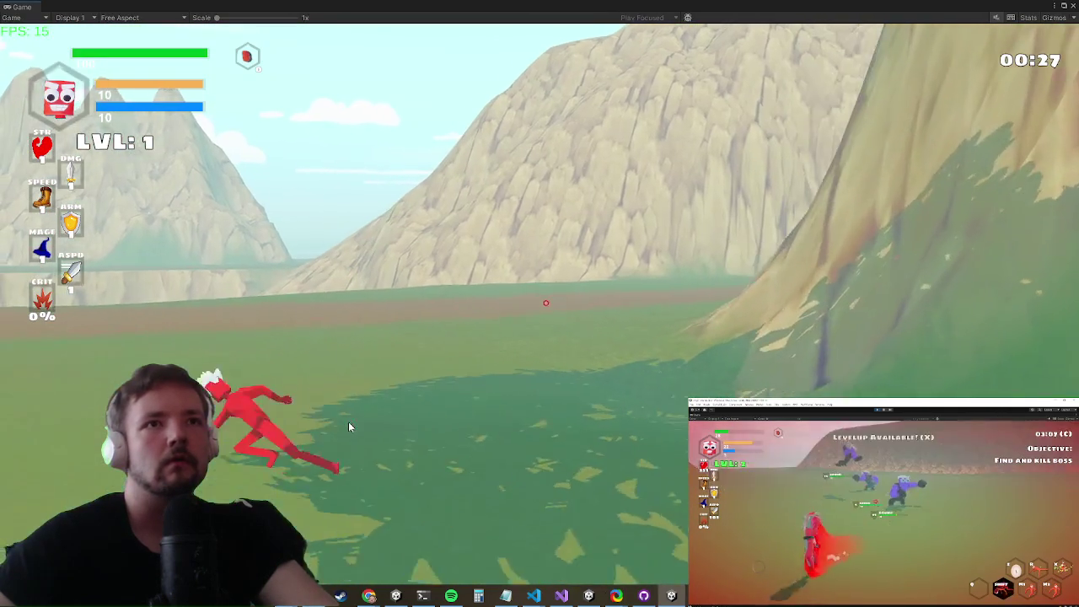
pyautogui.press('w')
pyautogui.press('a')
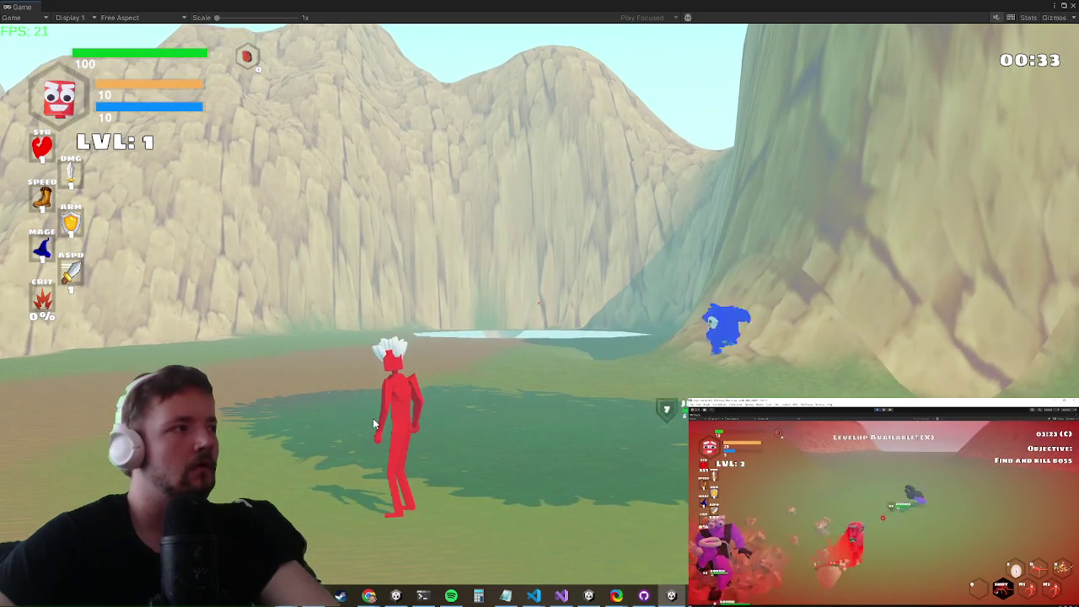
pyautogui.press('super')
pyautogui.press('super')
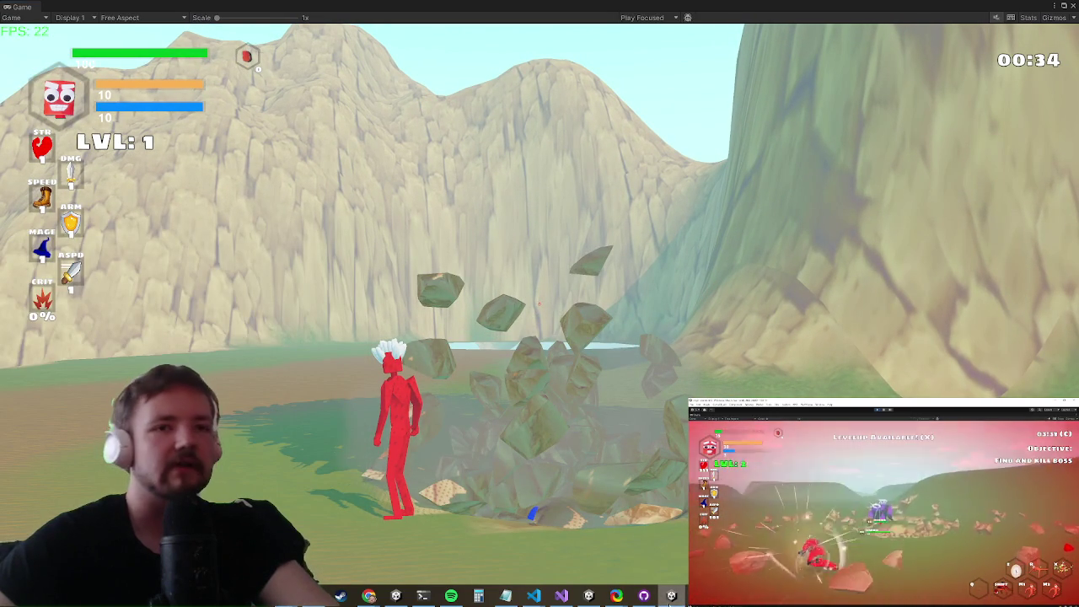
pyautogui.click(562, 597)
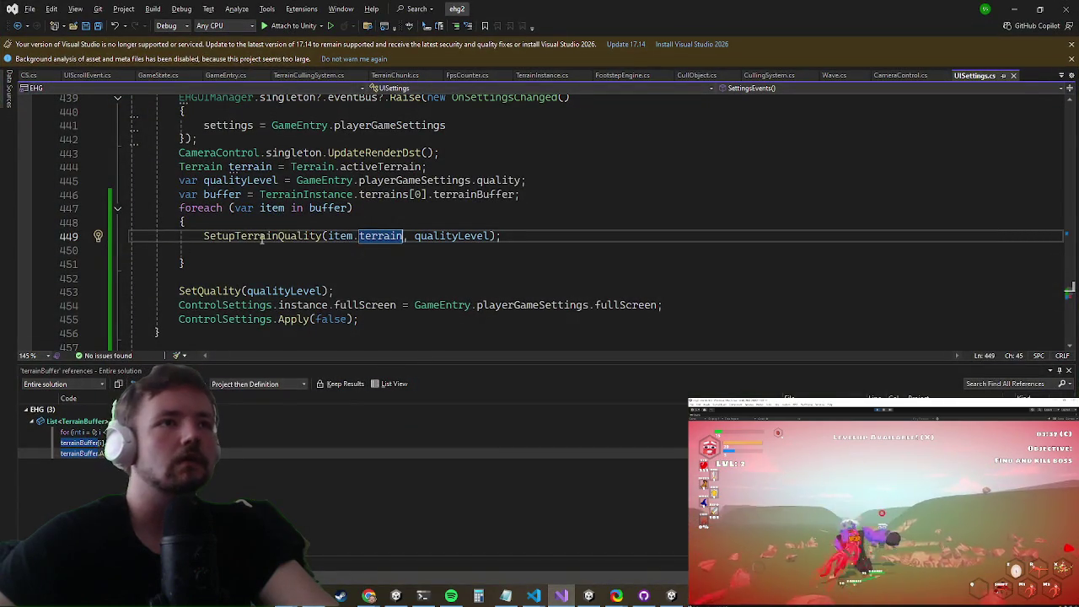
# Step: Set a breakpoint on the foreach line, attach the debugger to Unity, and return to the game
pyautogui.moveTo(204, 236); pyautogui.dragTo(268, 236)
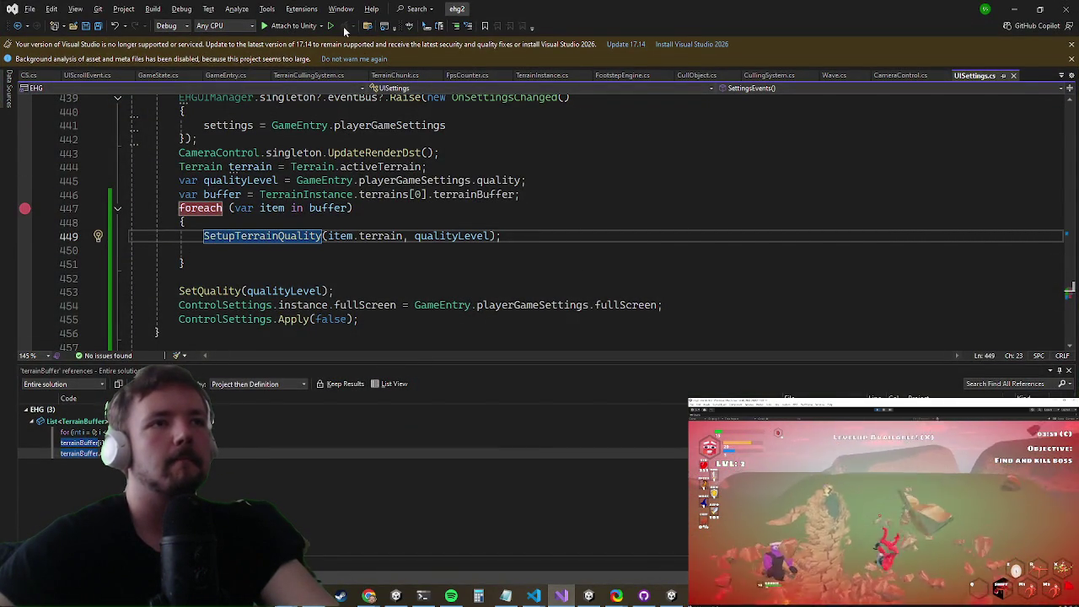
pyautogui.click(295, 26)
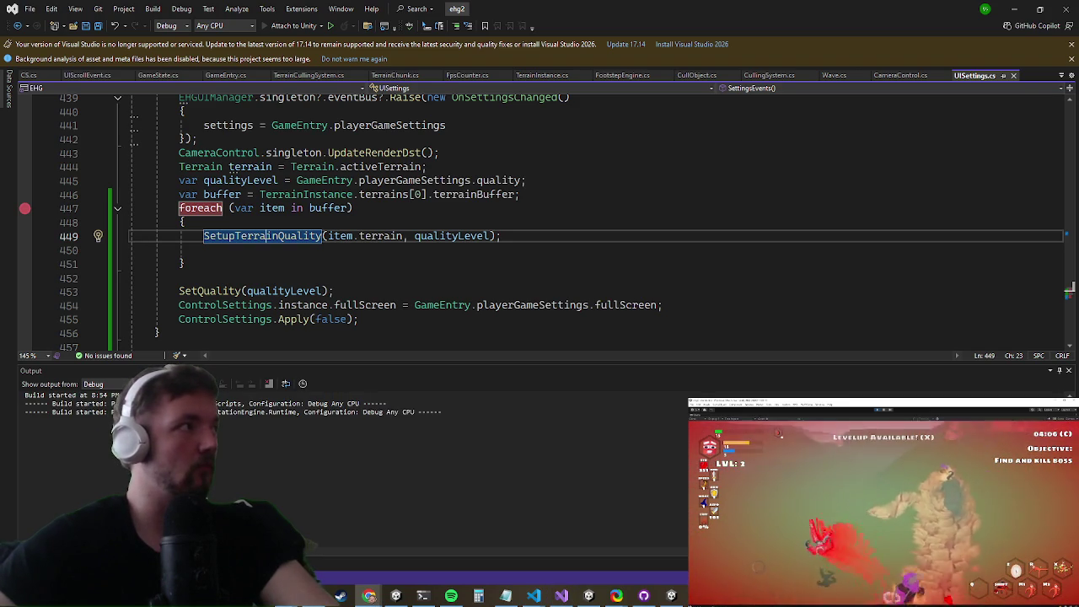
pyautogui.press('super')
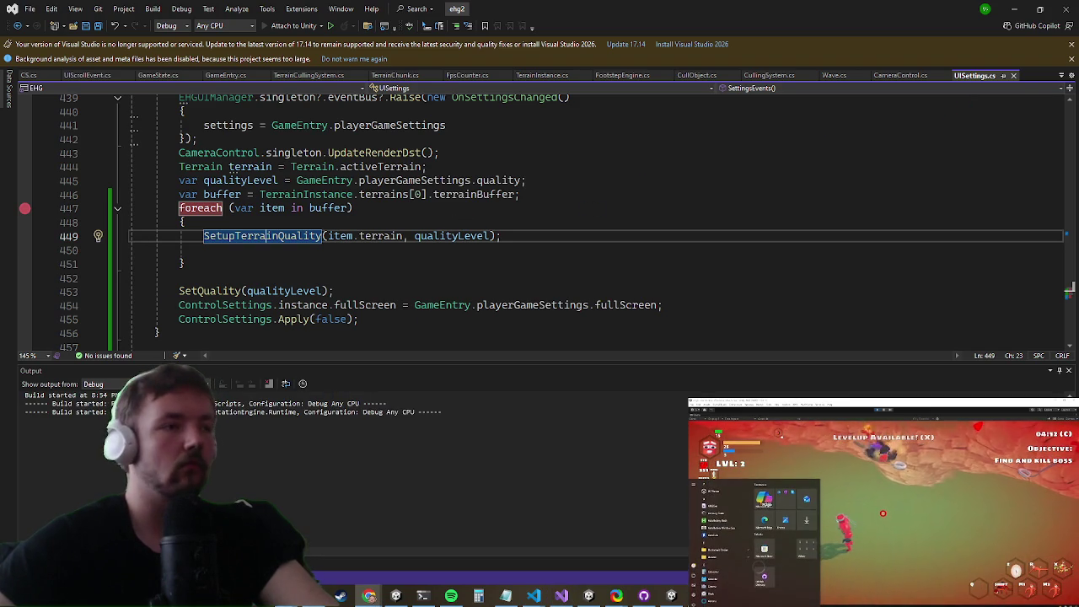
pyautogui.press('Escape')
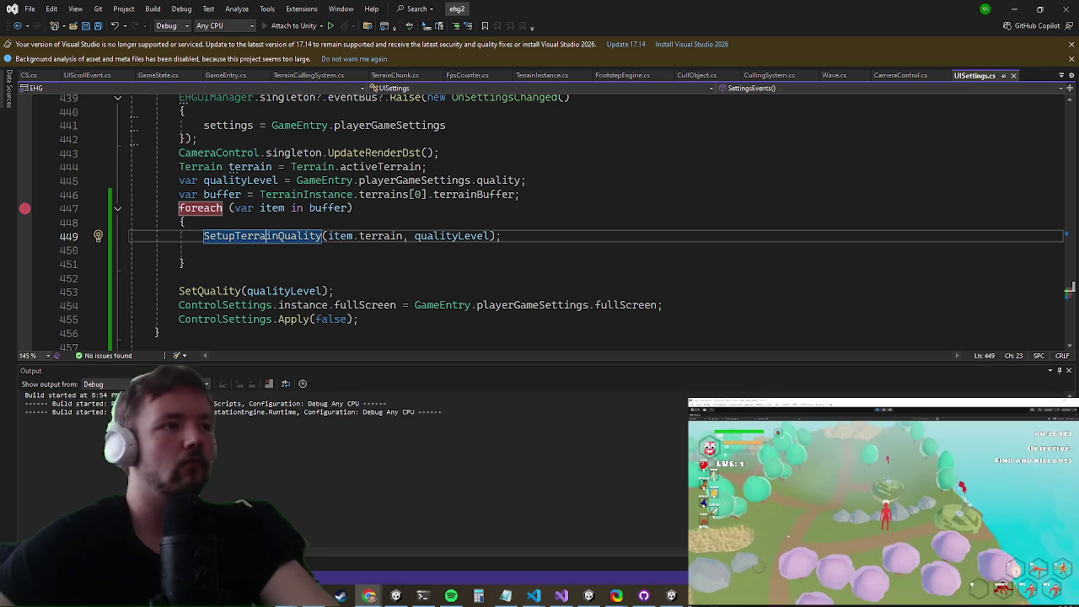
pyautogui.press('F5')
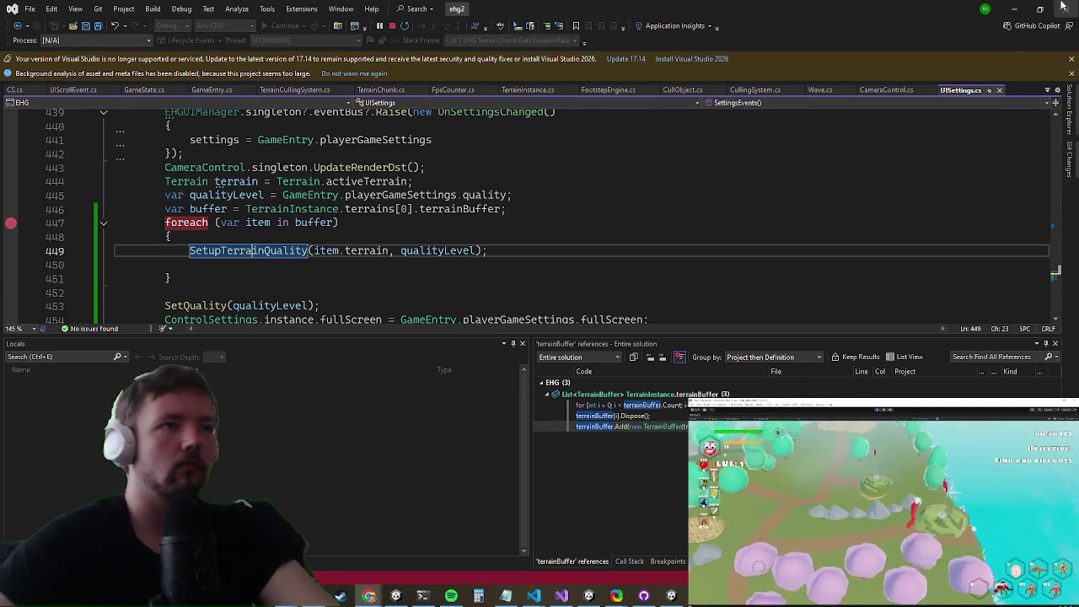
pyautogui.click(1014, 9)
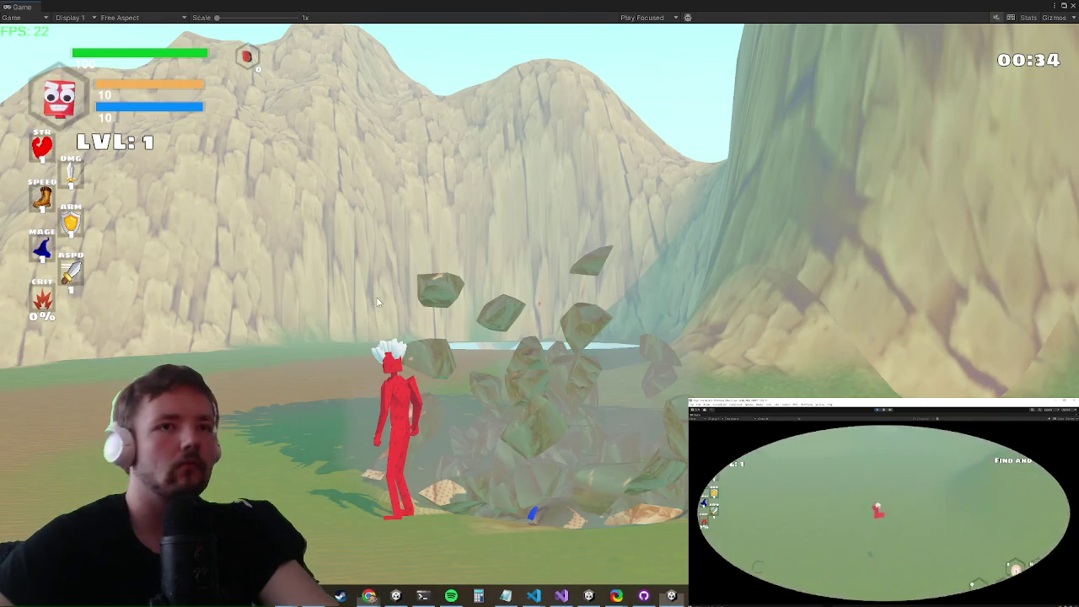
# Step: Restore the Game view, continue past the breakpoint in Visual Studio, and return to Unity
pyautogui.doubleClick(541, 5)
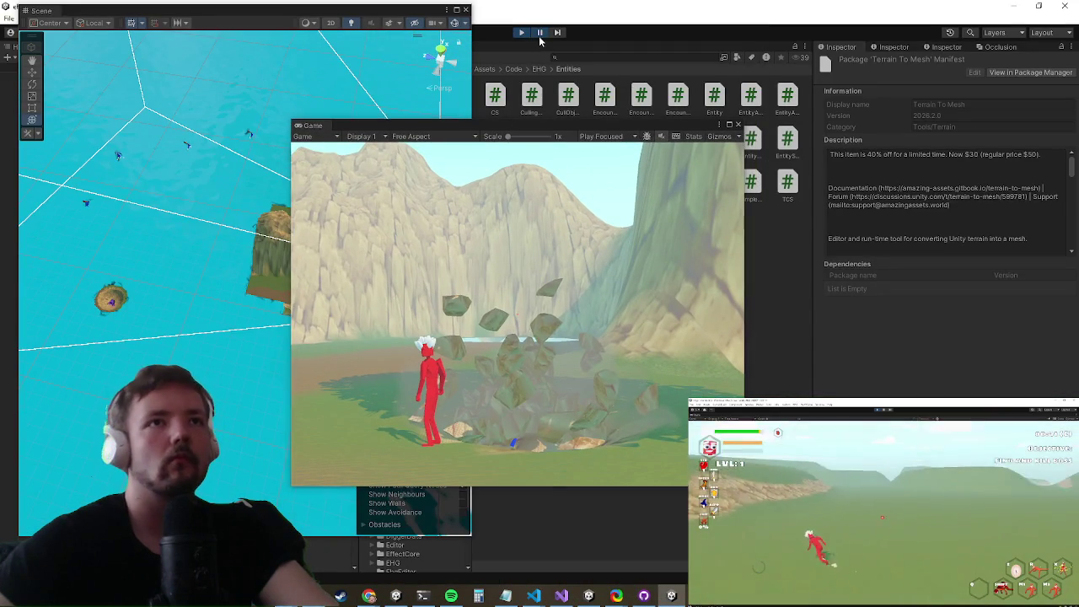
pyautogui.click(539, 35)
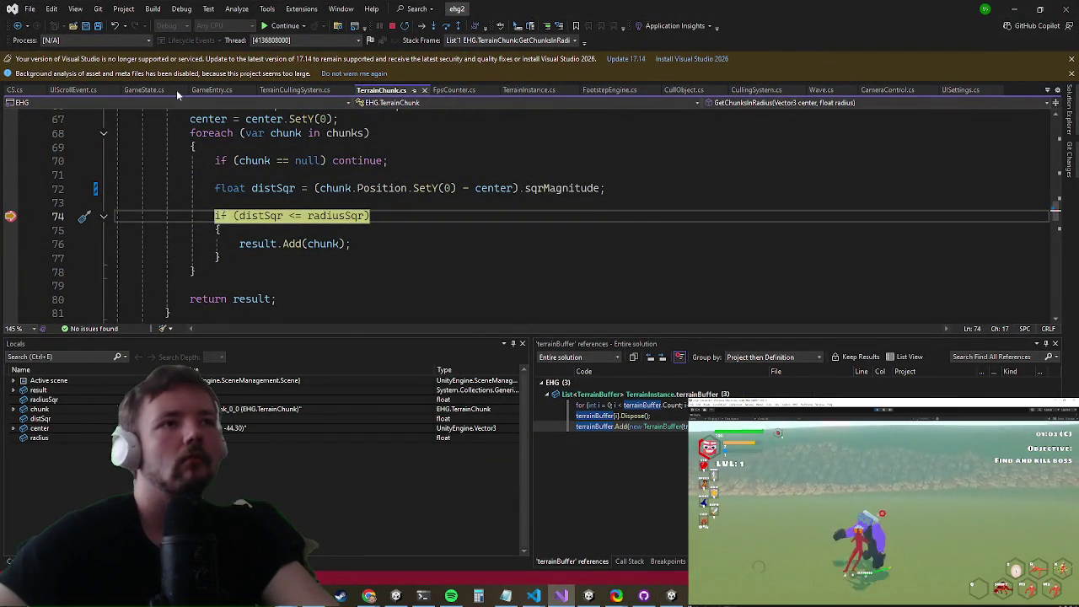
pyautogui.click(286, 25)
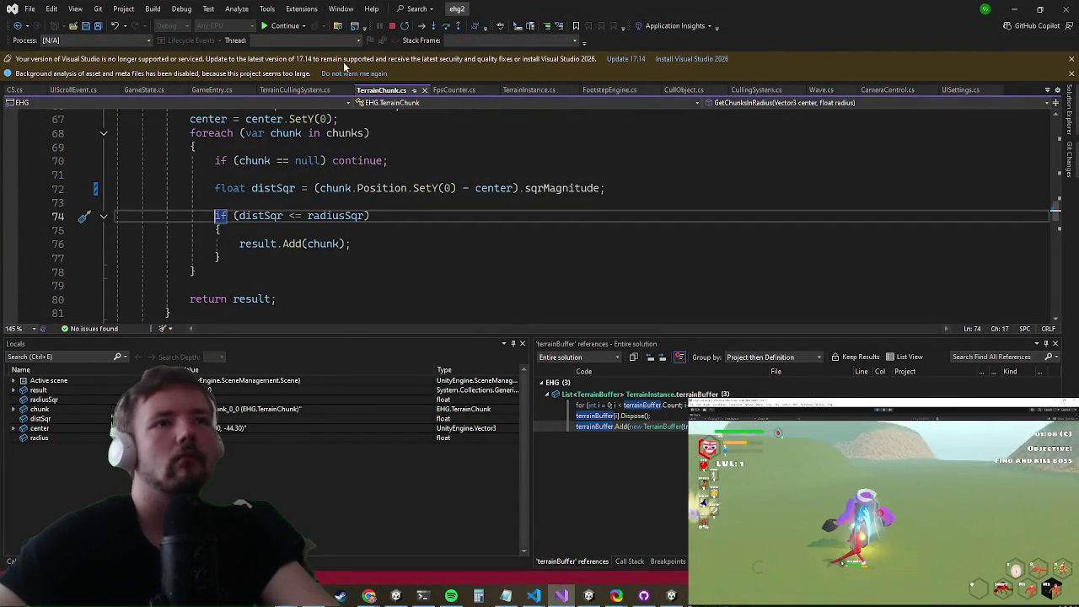
pyautogui.hotkey('alt', 'Tab')
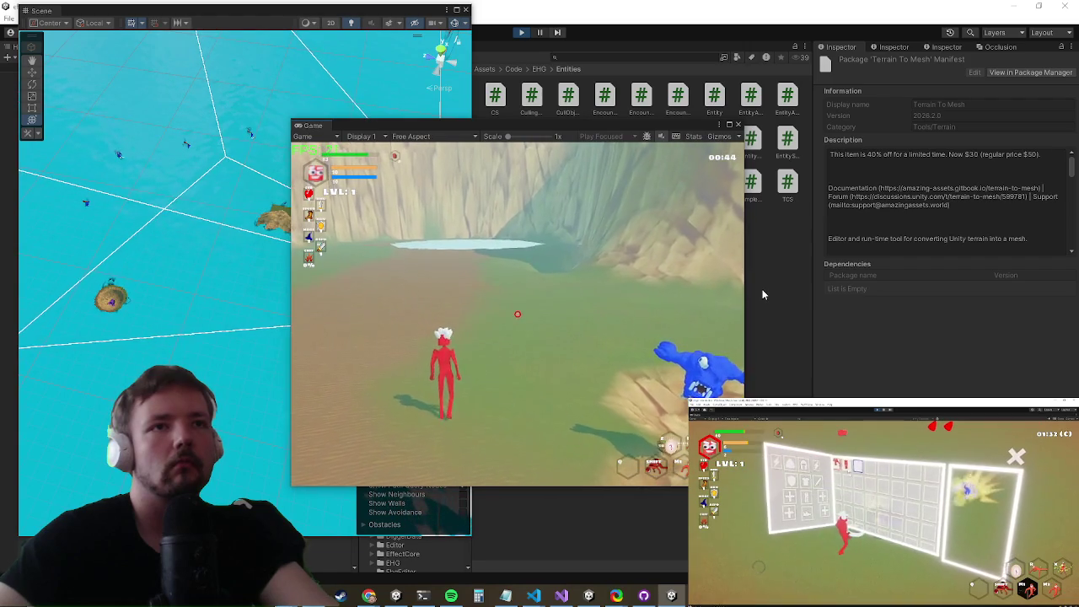
# Step: Choose a different Quality level in the in-game Settings, hitting the line 447 breakpoint
pyautogui.press('Escape')
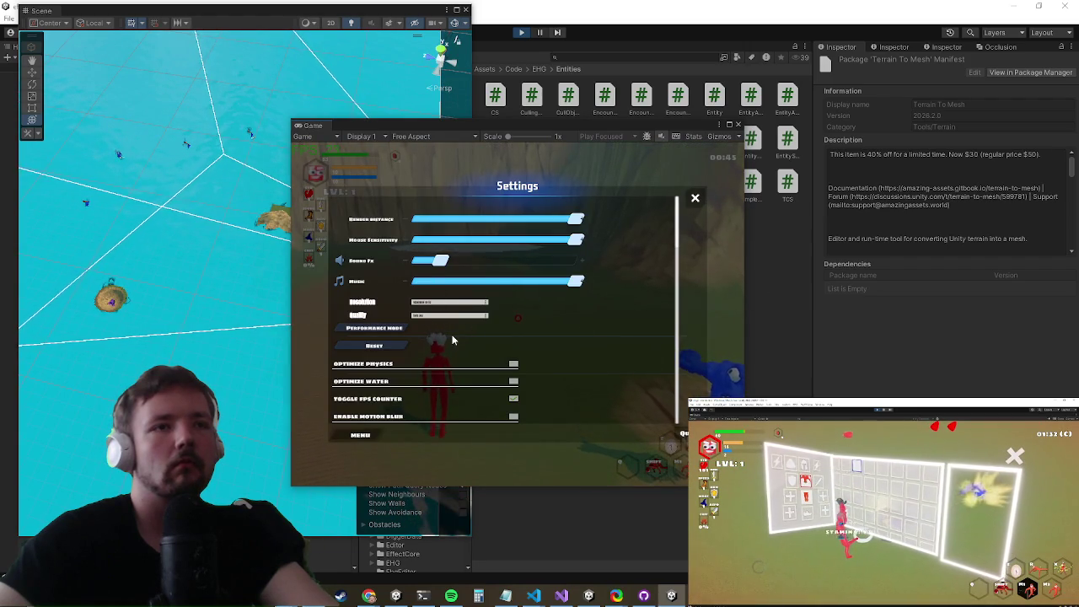
pyautogui.press('Escape')
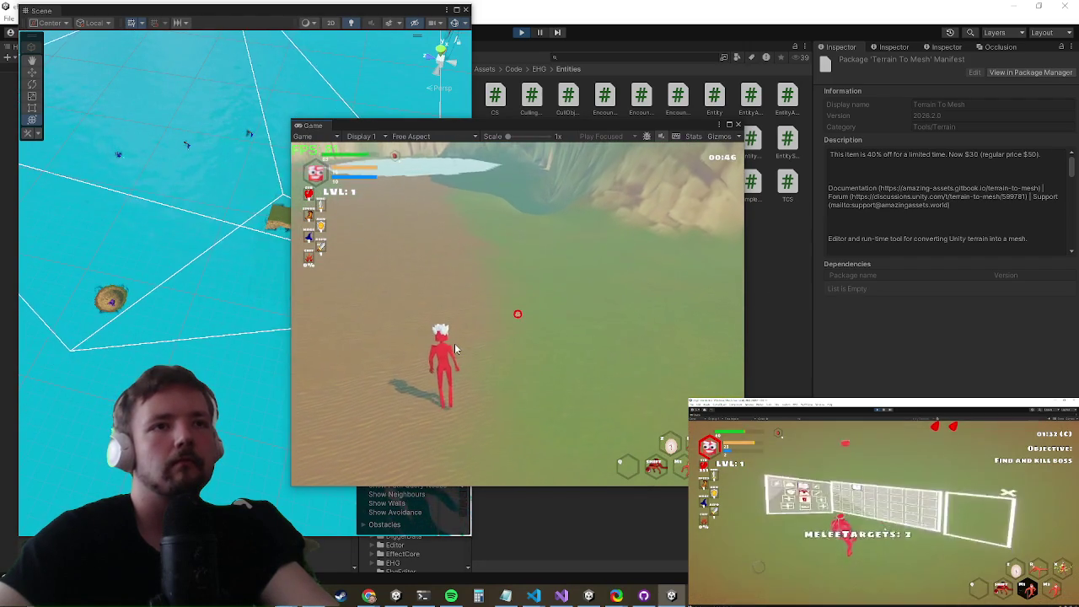
pyautogui.press('Escape')
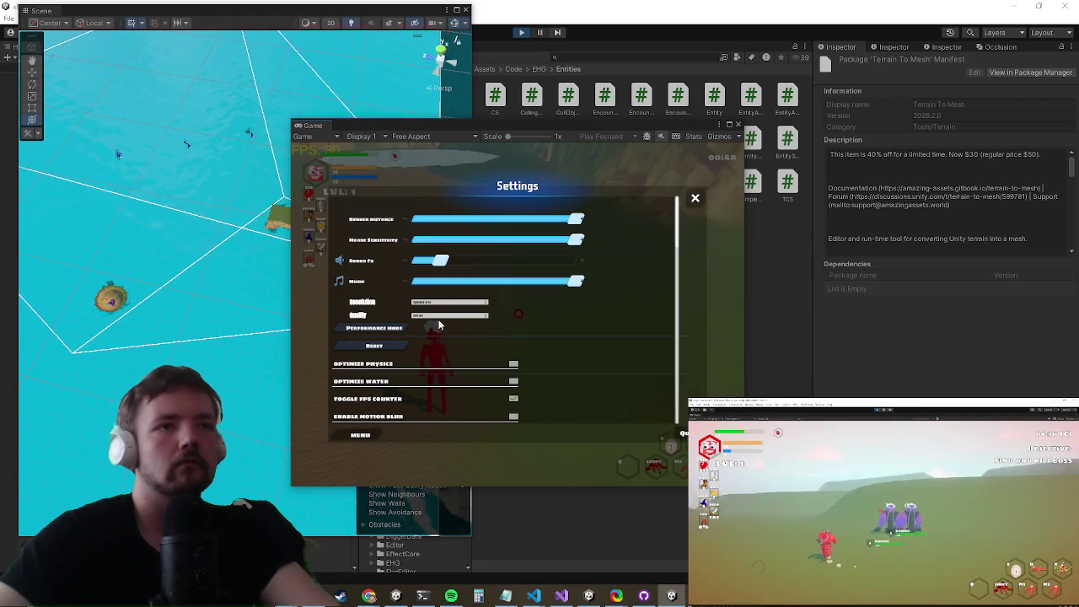
pyautogui.click(443, 316)
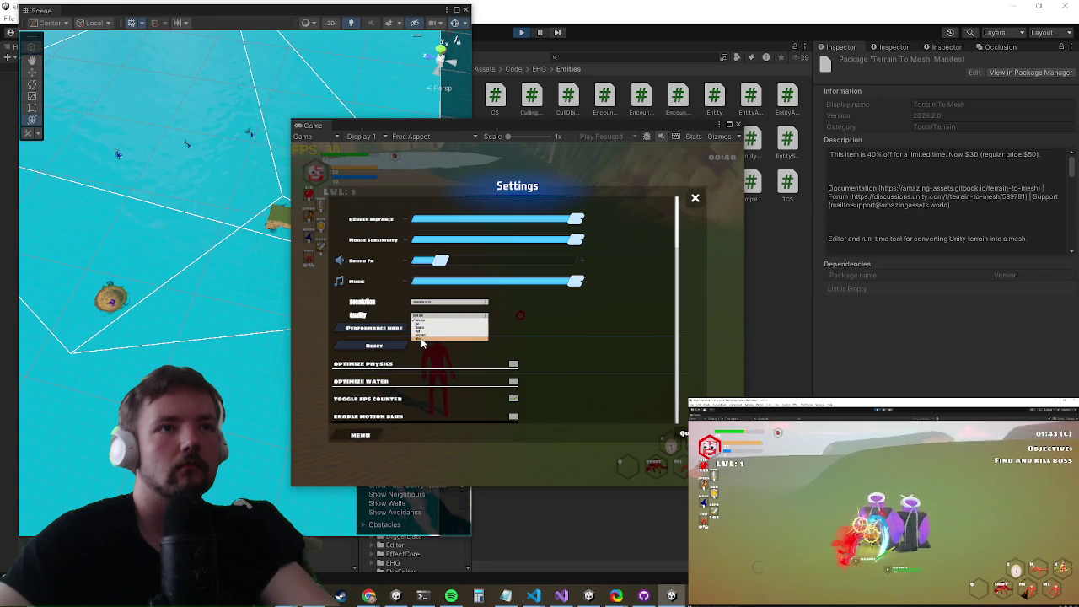
pyautogui.click(421, 337)
pyautogui.moveTo(312, 223)
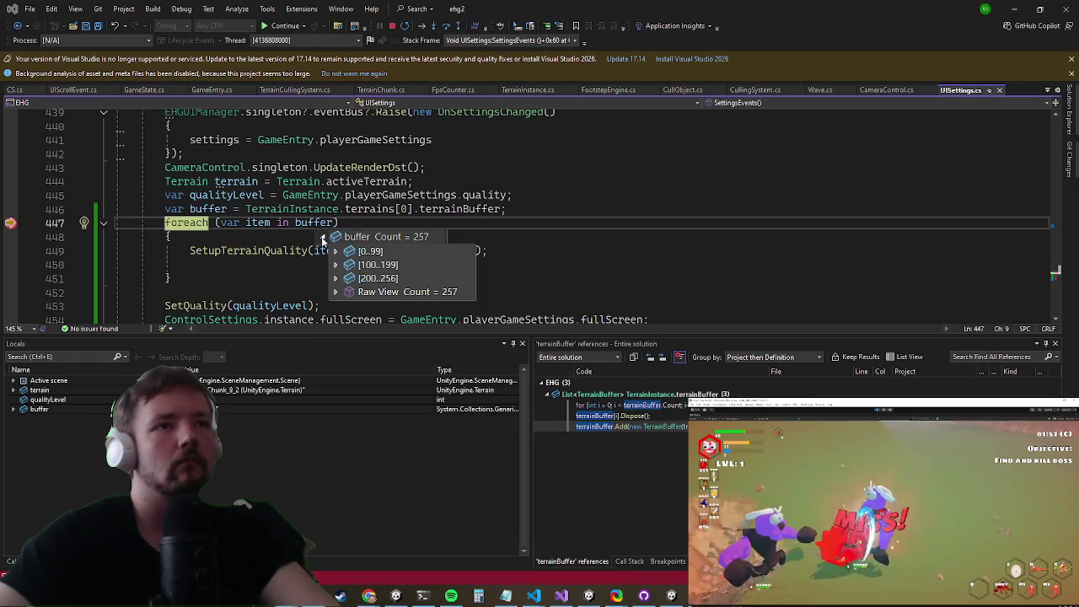
# Step: Step to the SetupTerrainQuality call and view its expanded switch at the case 0 terrain line
pyautogui.press('F10')
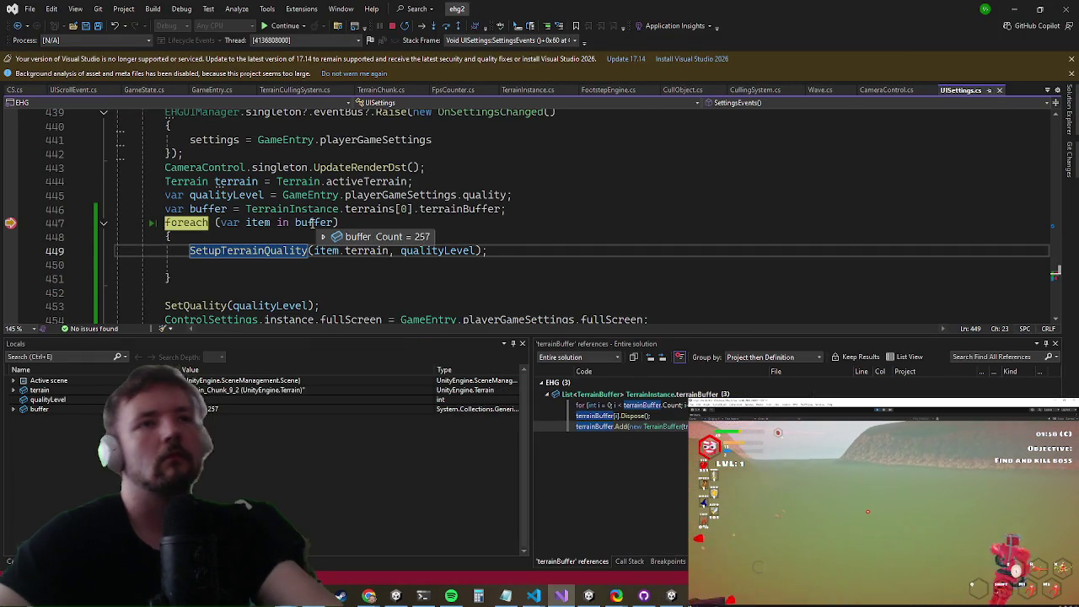
pyautogui.press('Left')
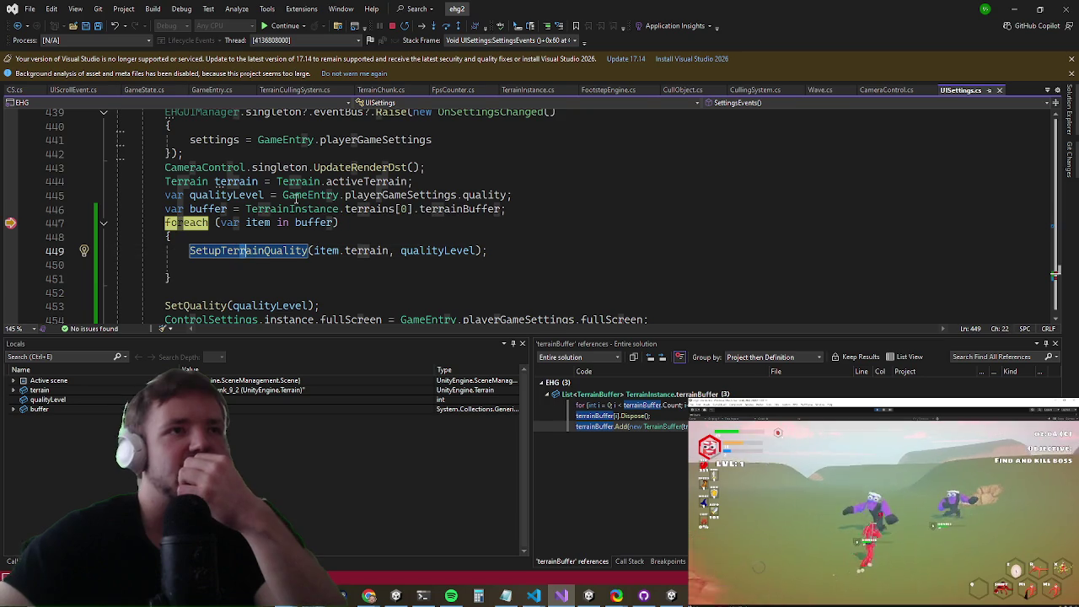
pyautogui.press('F12')
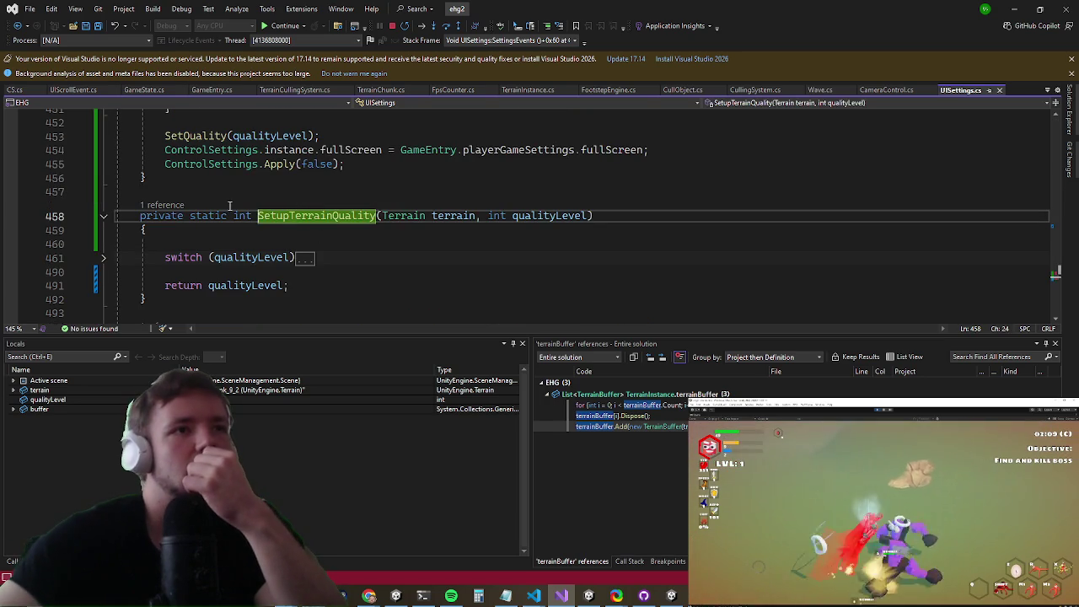
pyautogui.click(103, 257)
pyautogui.scroll(-2, 209, 177)
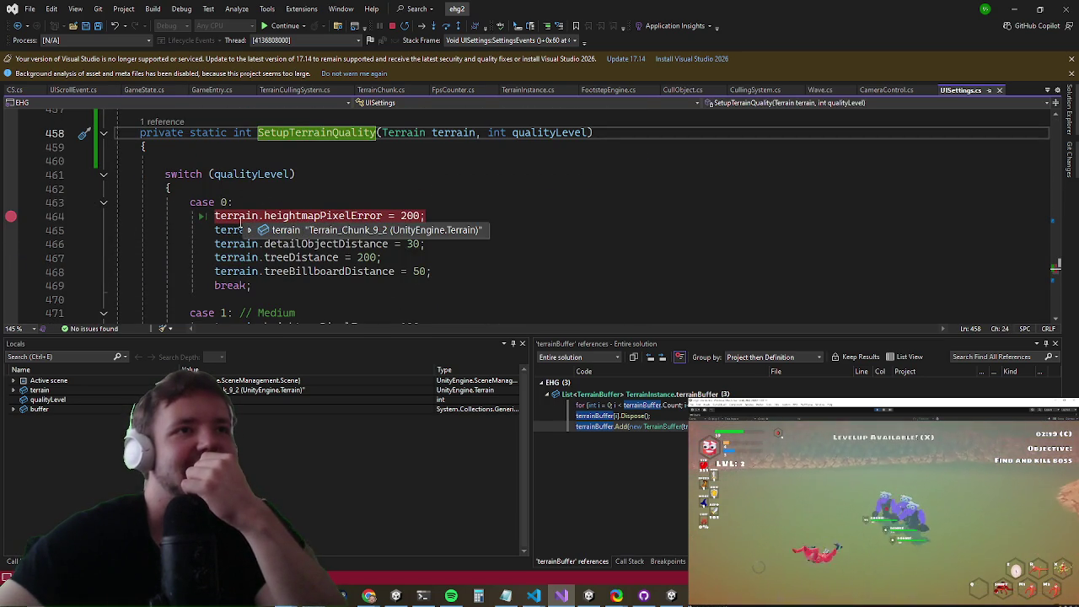
pyautogui.click(240, 217)
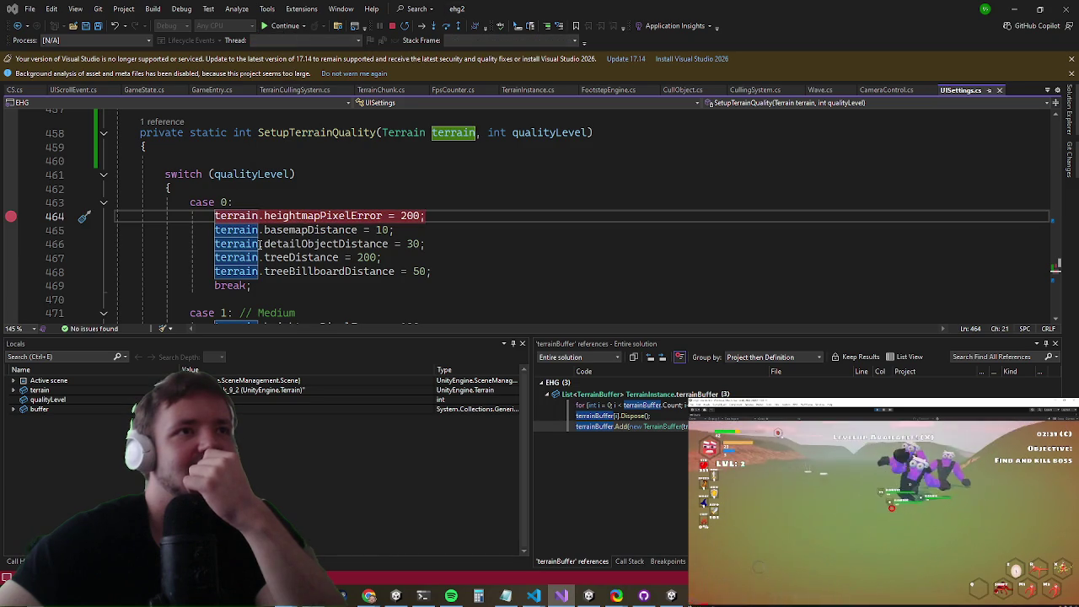
# Step: Re-pick a quality level in Unity to re-trigger the breakpoint, then go to SetupTerrainQuality's definition
pyautogui.click(1013, 9)
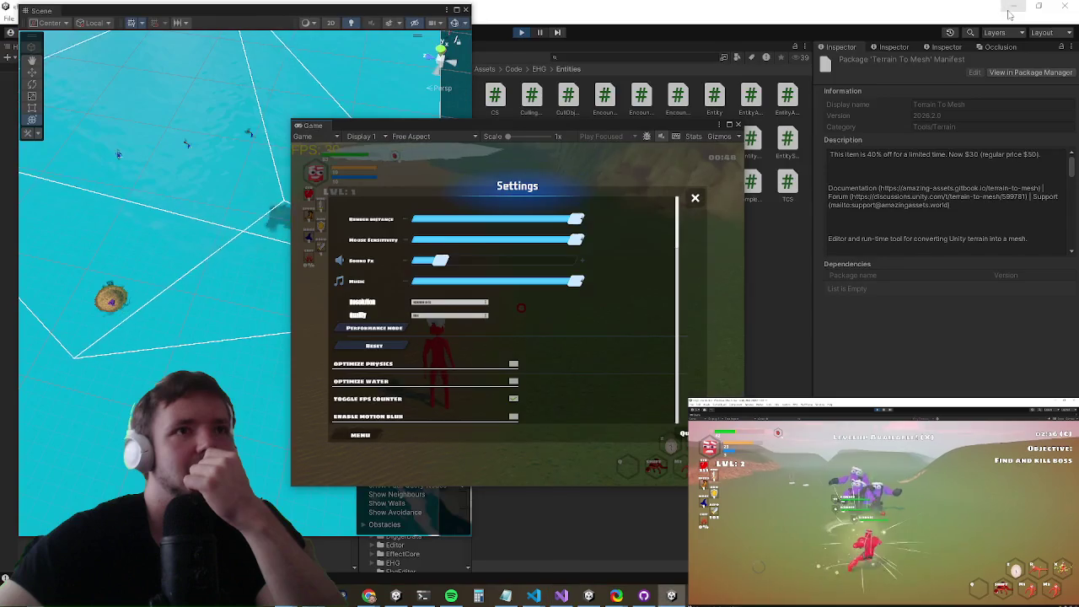
pyautogui.click(435, 316)
pyautogui.click(426, 324)
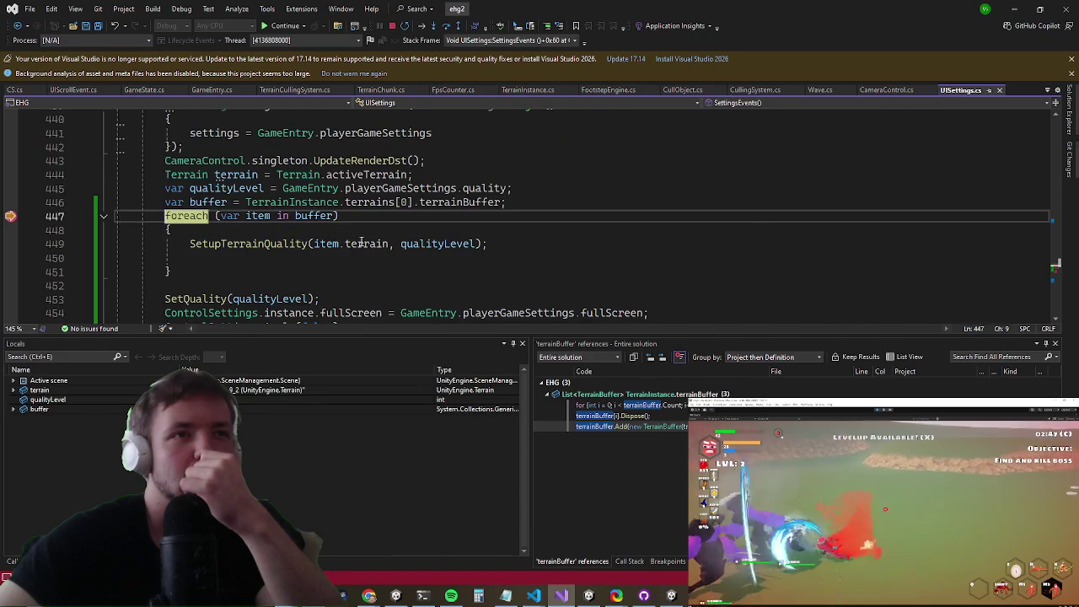
pyautogui.click(220, 243)
pyautogui.moveTo(308, 218)
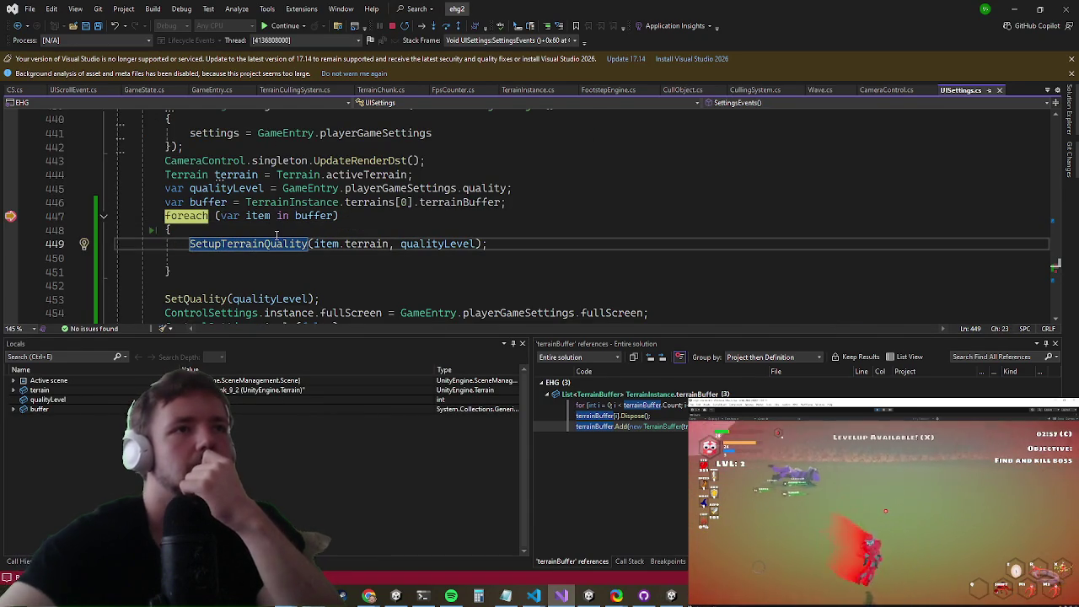
pyautogui.press('F12')
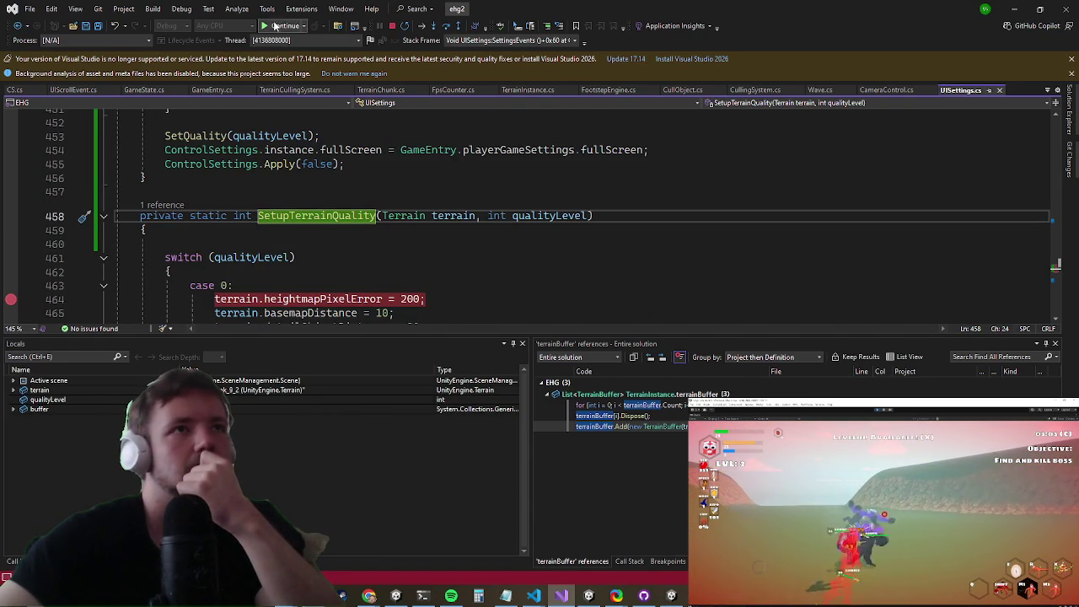
# Step: Run to the line 464 breakpoint, remove it, and resume the game
pyautogui.click(303, 28)
pyautogui.click(292, 39)
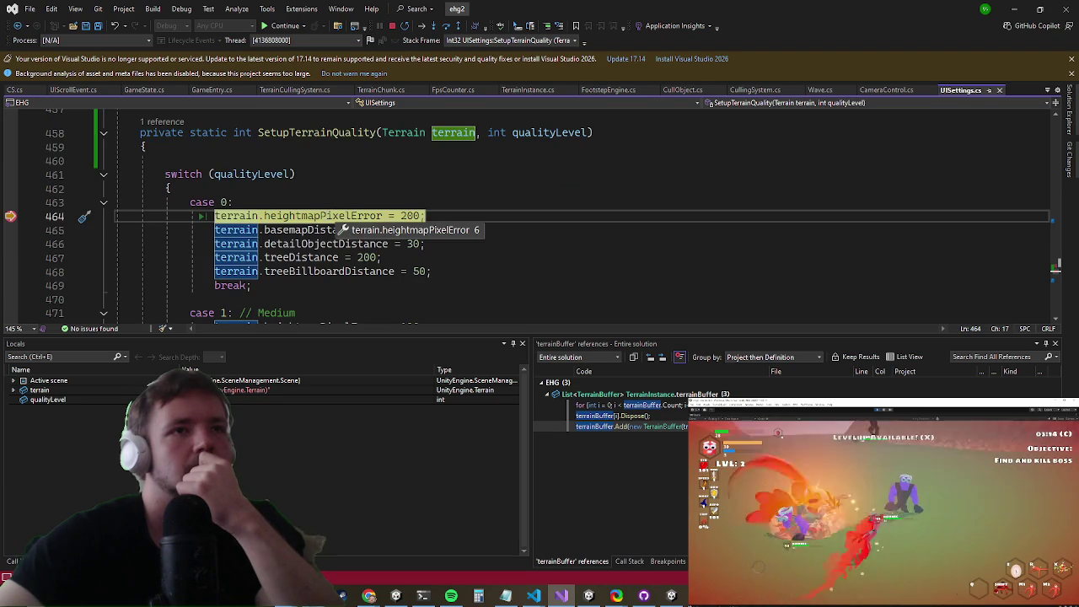
pyautogui.click(326, 216)
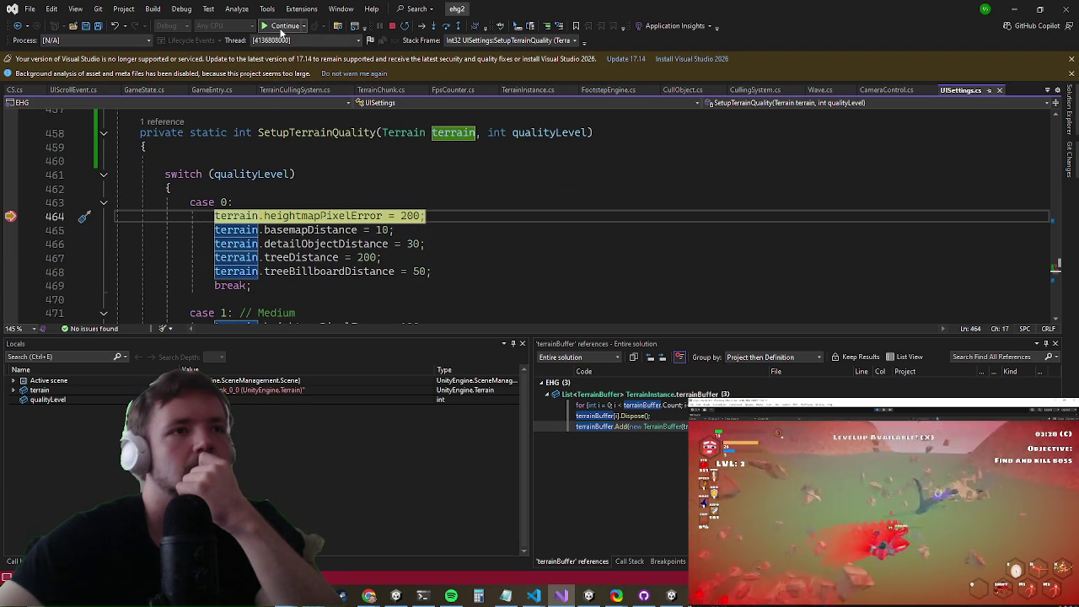
pyautogui.click(10, 216)
pyautogui.click(281, 33)
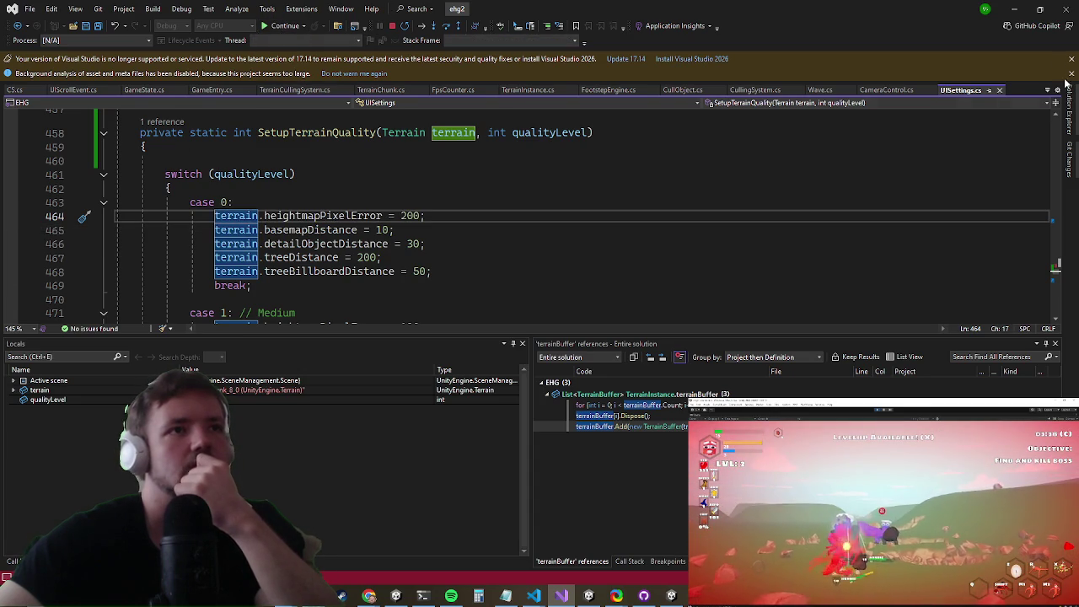
pyautogui.click(1012, 12)
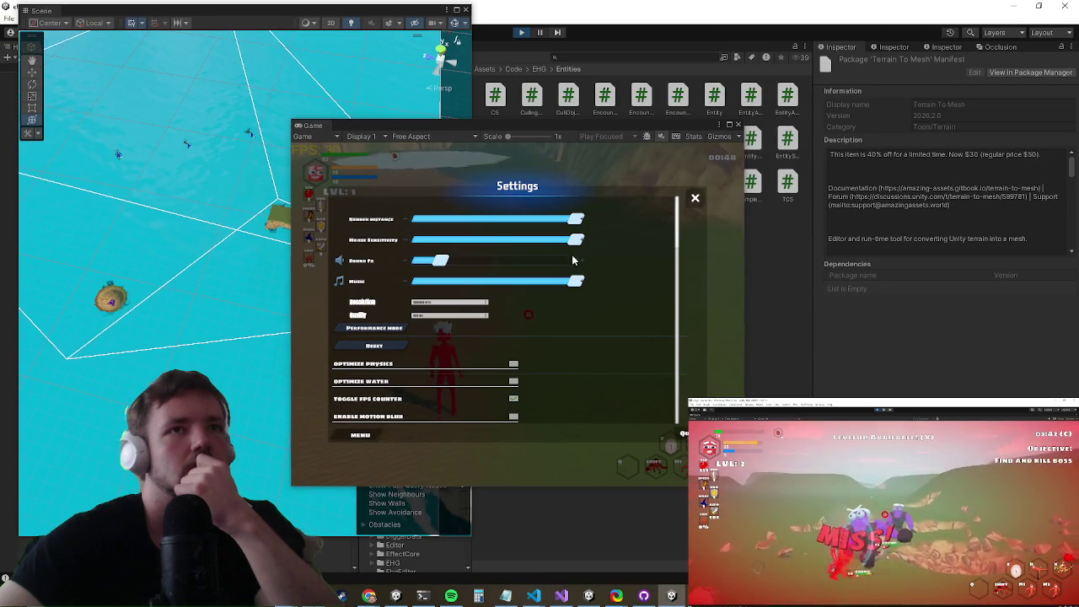
# Step: Close the in-game Settings and move the Scene window centre-right to expose the Hierarchy
pyautogui.press('Escape')
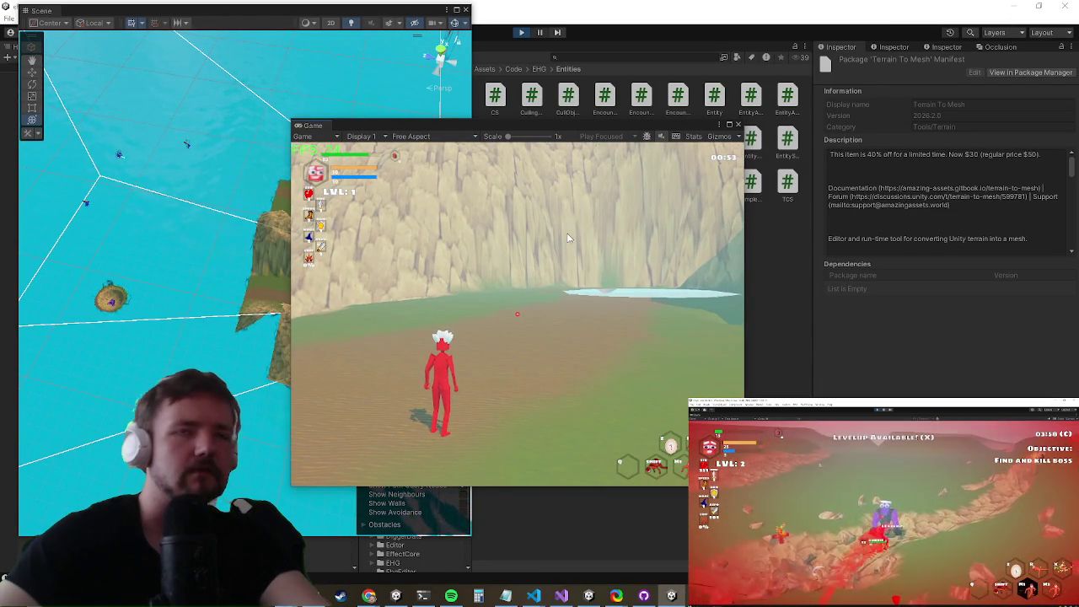
pyautogui.press('super')
pyautogui.press('super')
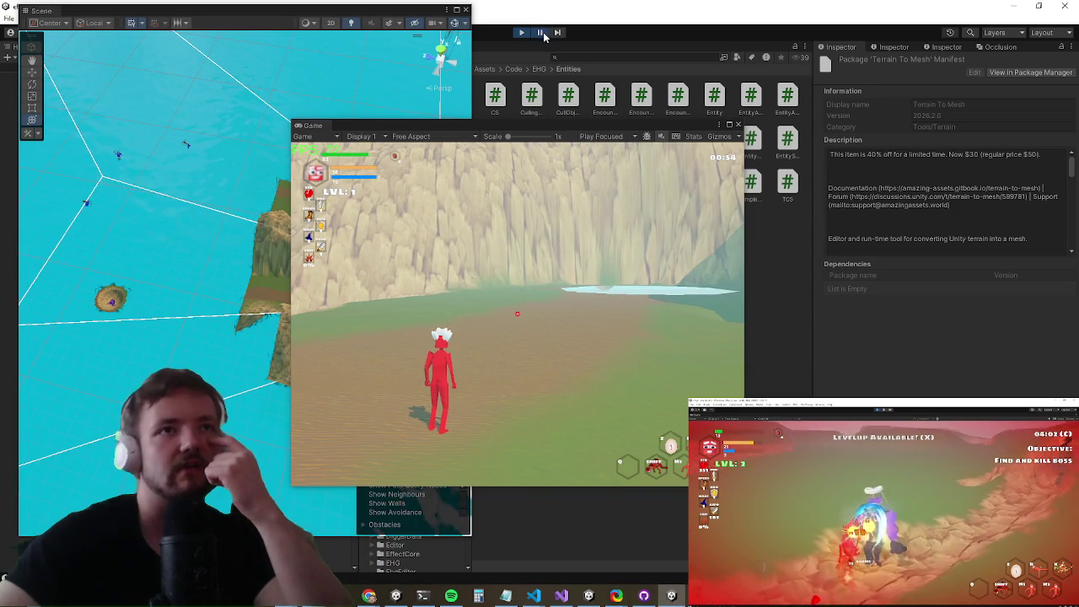
pyautogui.moveTo(232, 19)
pyautogui.mouseDown()
pyautogui.moveTo(659, 27)
pyautogui.moveTo(611, 40)
pyautogui.mouseUp()
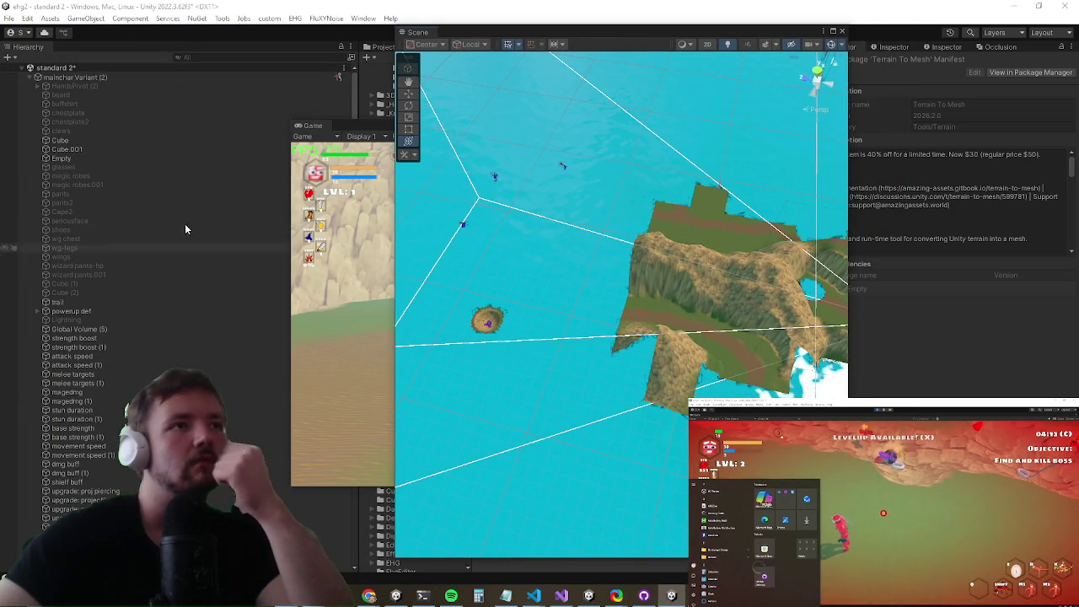
# Step: Scroll the Hierarchy, angle the Scene camera on the terrain, and inspect healthbar, UIManager and UIStatSystem objects
pyautogui.scroll(-15, 144, 272)
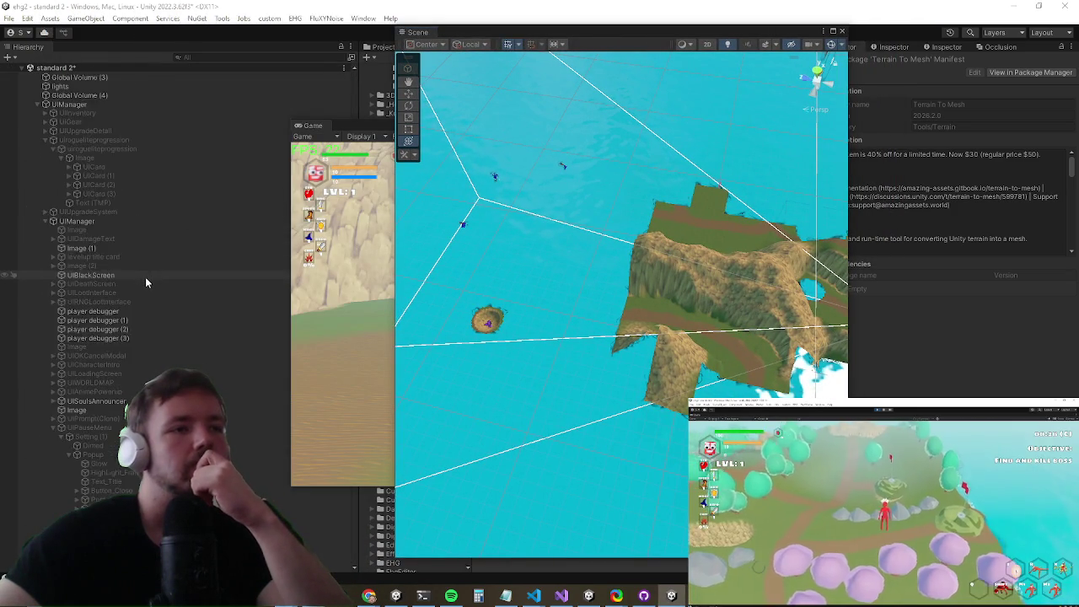
pyautogui.scroll(-10, 145, 277)
pyautogui.scroll(-15, 145, 275)
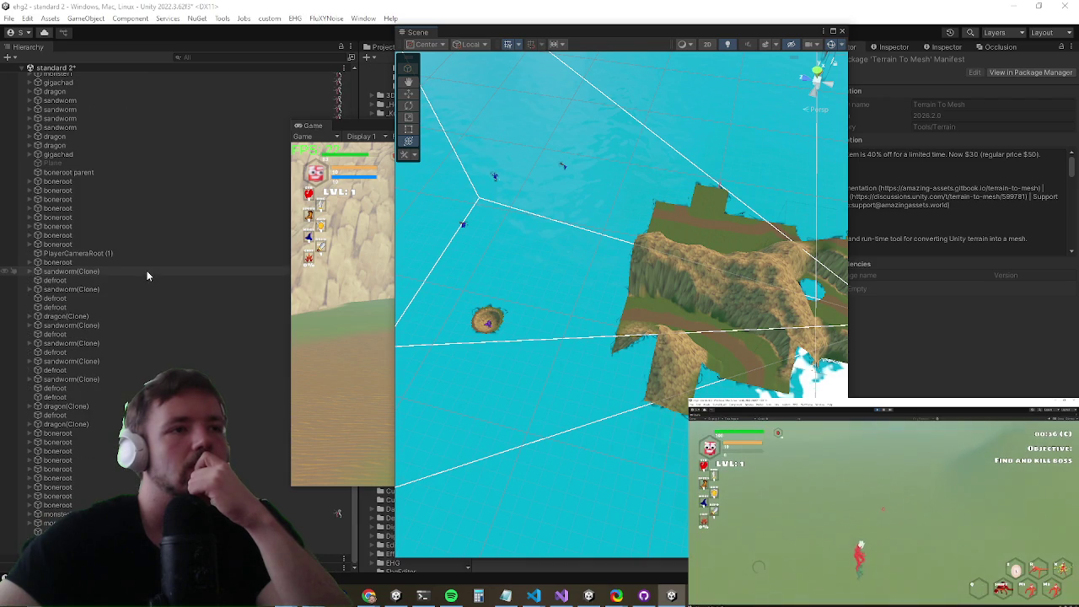
pyautogui.click(354, 311)
pyautogui.moveTo(505, 253)
pyautogui.mouseDown()
pyautogui.moveTo(722, 248)
pyautogui.moveTo(554, 228)
pyautogui.moveTo(593, 305)
pyautogui.moveTo(557, 273)
pyautogui.mouseUp()
pyautogui.click(558, 273)
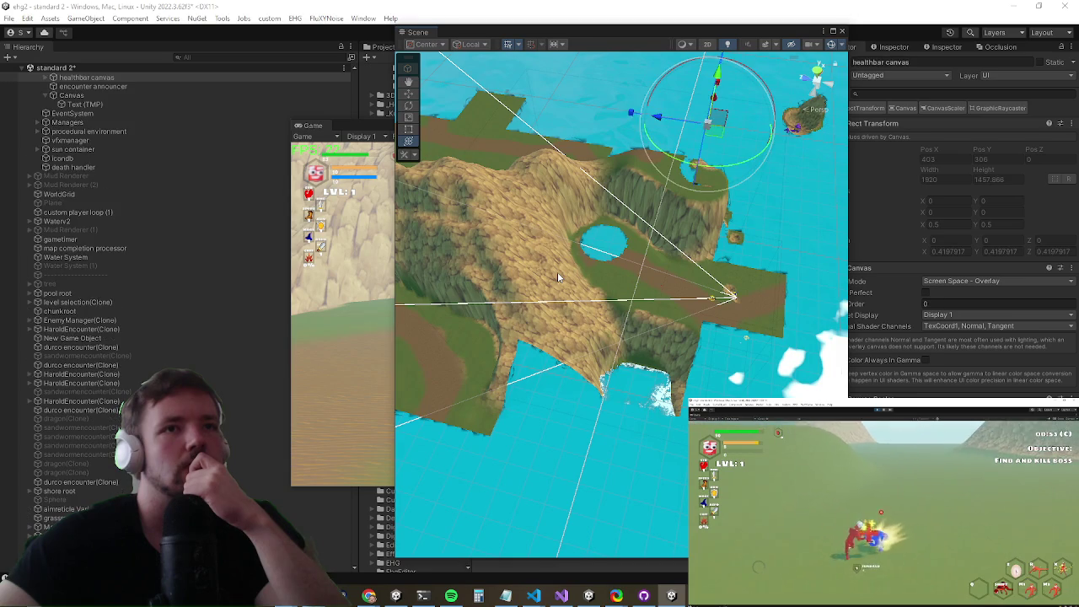
pyautogui.click(557, 271)
pyautogui.click(566, 368)
# Step: Orbit down toward the mountain and pond, cycling through overlapping objects to select Terrain_Chunk_9_4
pyautogui.moveTo(431, 246)
pyautogui.mouseDown()
pyautogui.moveTo(526, 200)
pyautogui.moveTo(499, 259)
pyautogui.mouseUp()
pyautogui.click(499, 259)
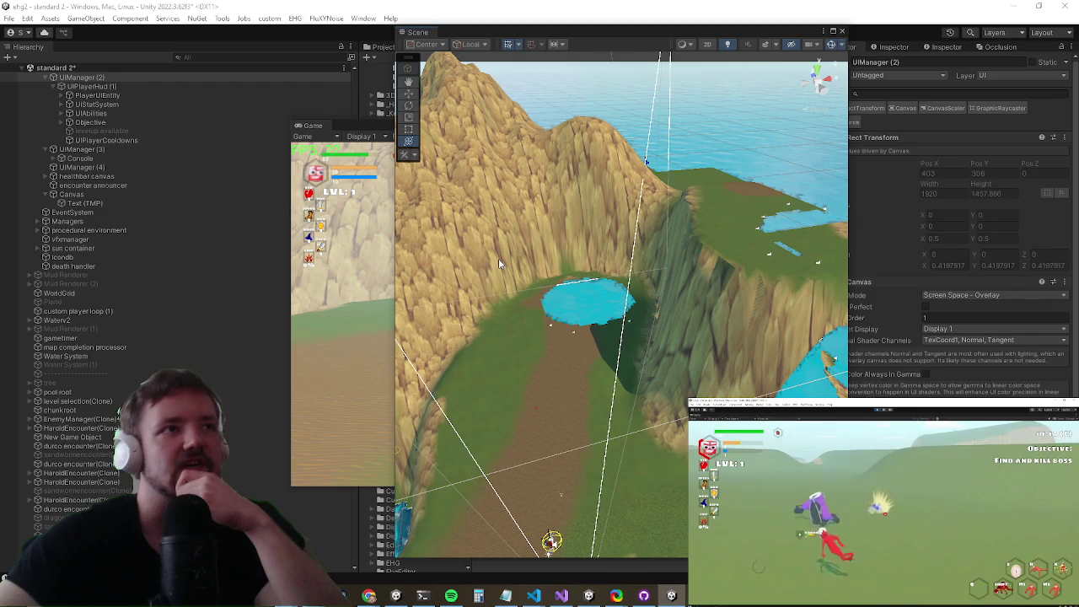
pyautogui.click(499, 258)
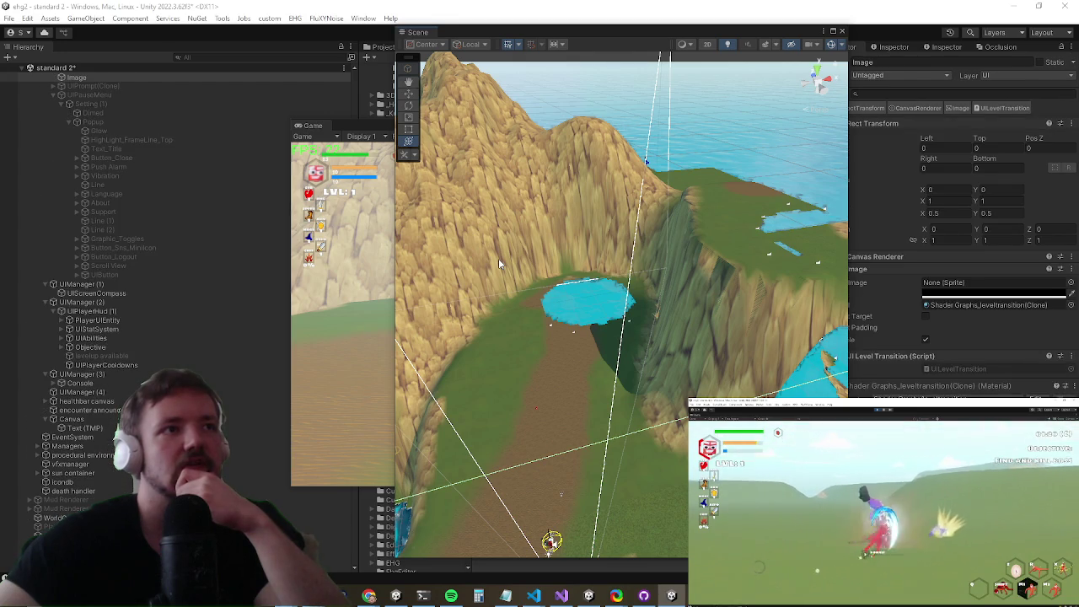
pyautogui.click(499, 260)
pyautogui.click(499, 261)
pyautogui.click(499, 260)
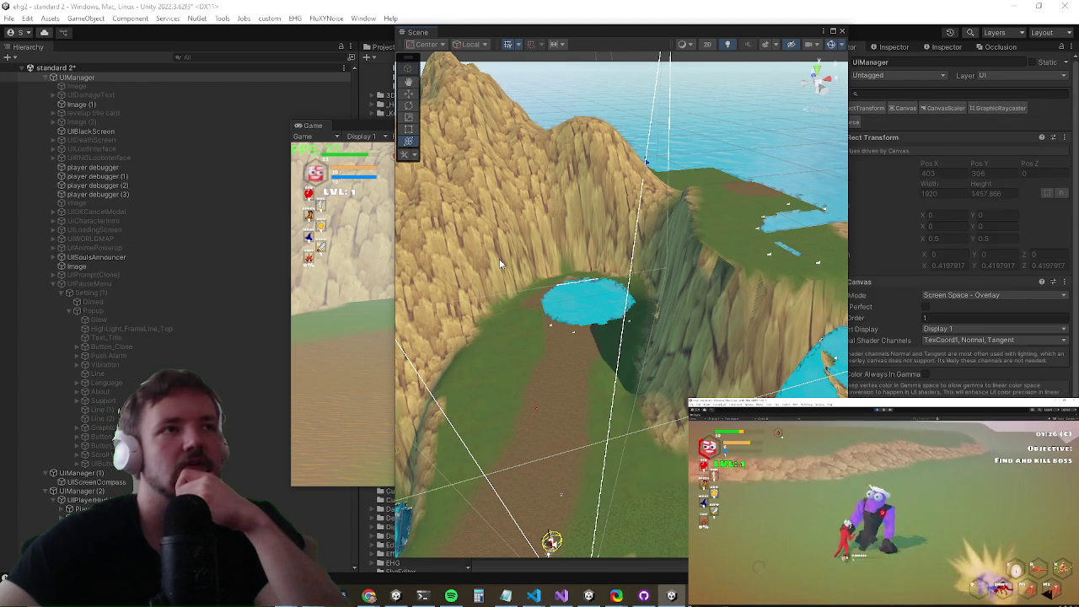
pyautogui.click(499, 261)
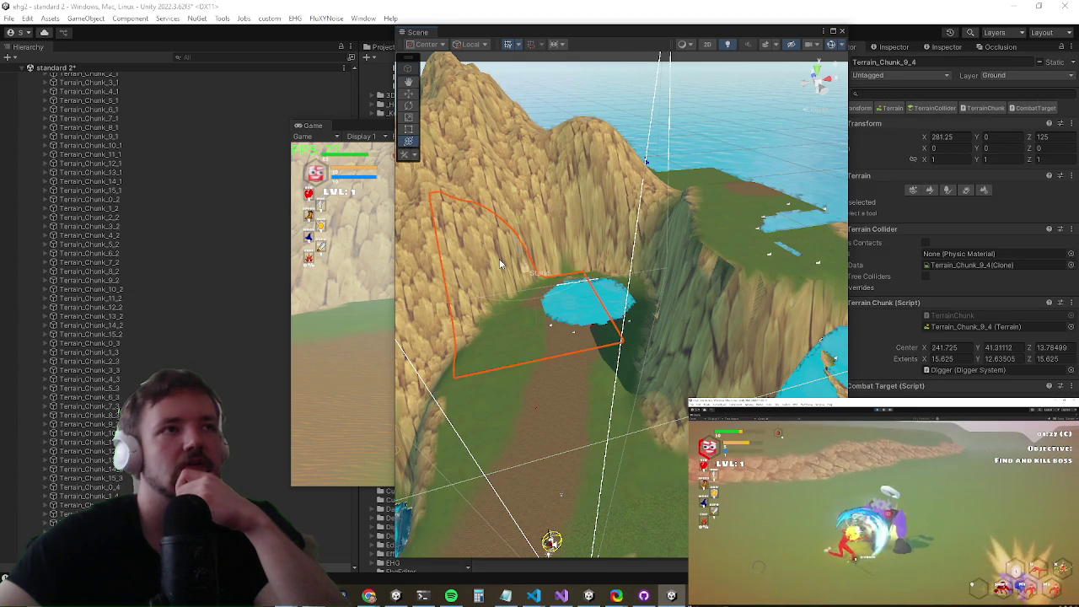
# Step: Review the terrain chunk's settings, showing base map distance 10, then pick the Canvas object
pyautogui.click(980, 191)
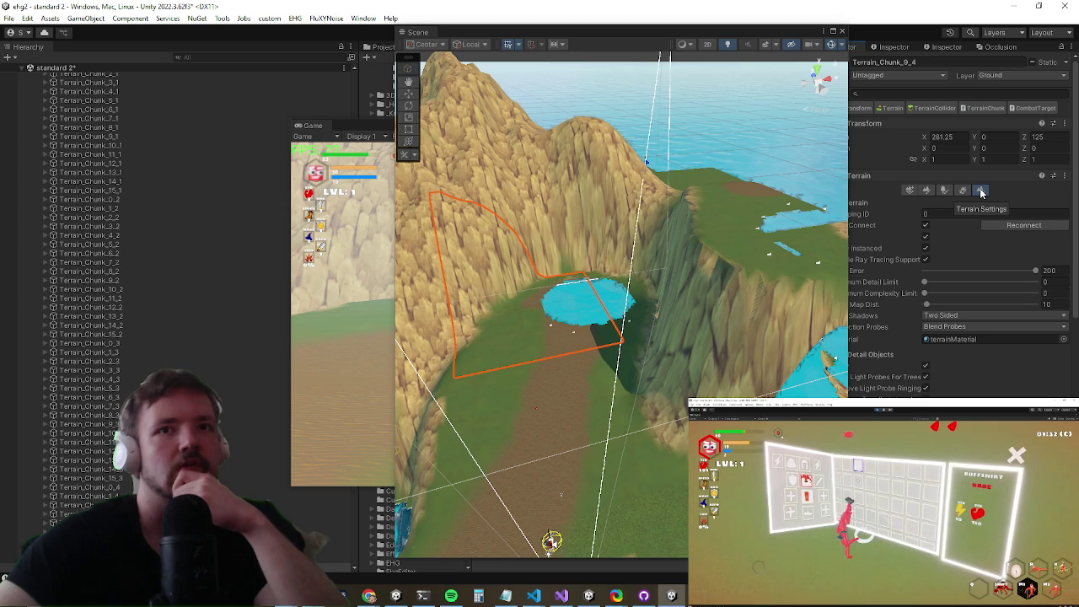
pyautogui.click(731, 63)
pyautogui.click(449, 302)
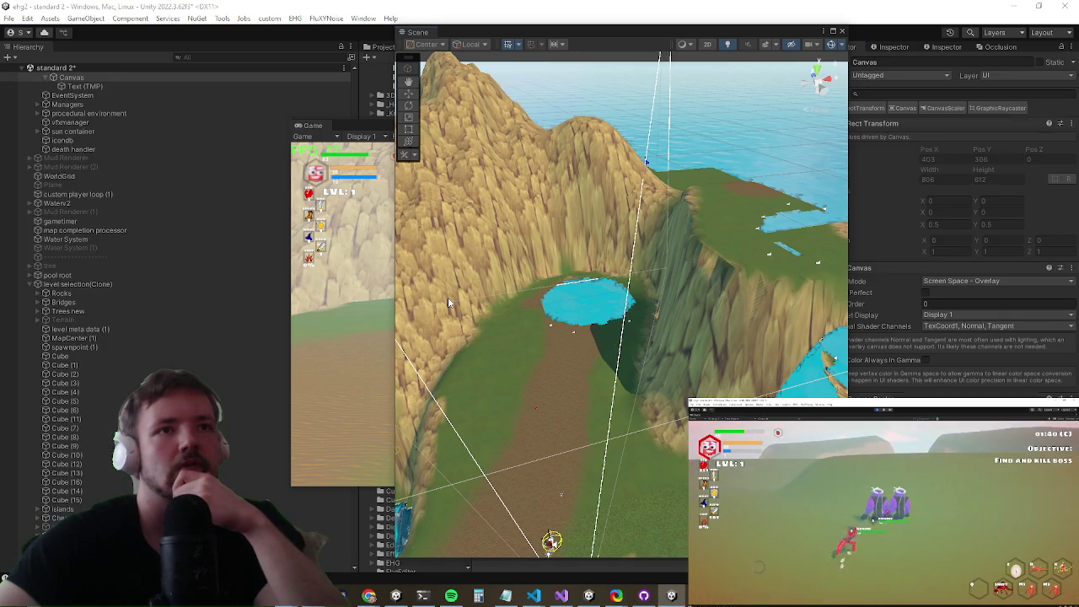
# Step: Cycle through the overlapping objects under the cursor in the Scene view
pyautogui.click(448, 297)
pyautogui.click(448, 298)
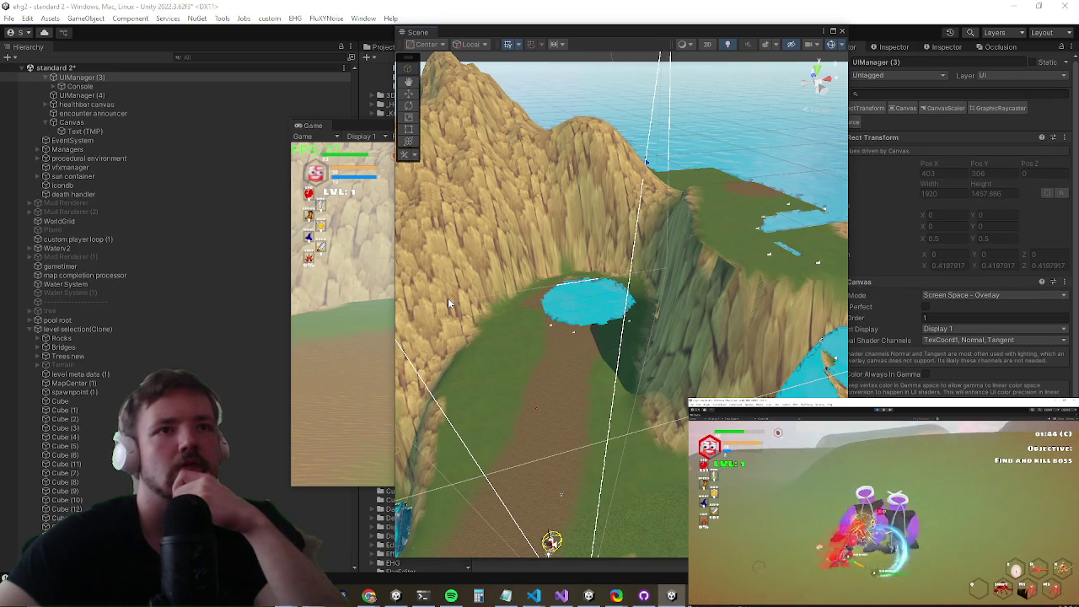
pyautogui.click(448, 298)
pyautogui.click(448, 298)
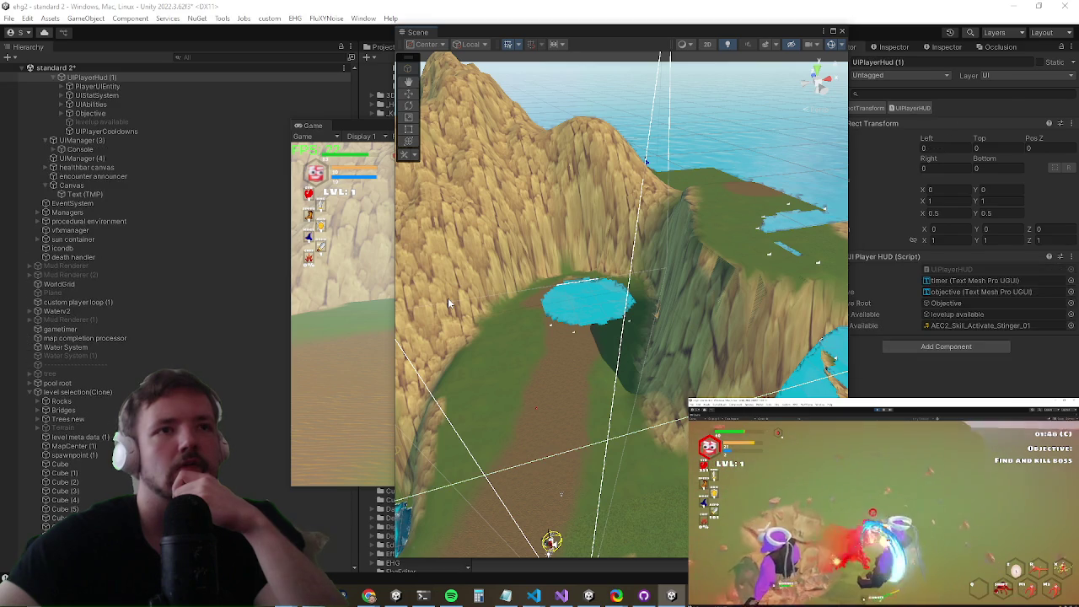
pyautogui.click(447, 297)
pyautogui.click(448, 304)
pyautogui.click(475, 315)
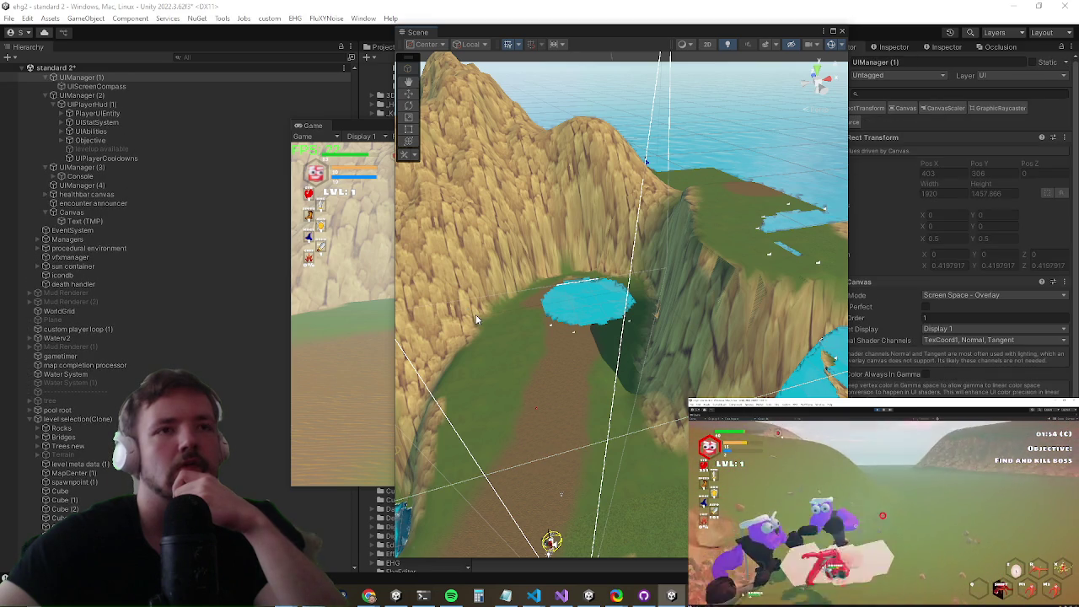
pyautogui.click(475, 316)
pyautogui.click(476, 315)
# Step: Return to Terrain_Chunk_9_4, then view SetupTerrainQuality at line 468 in UISettings.cs
pyautogui.click(475, 315)
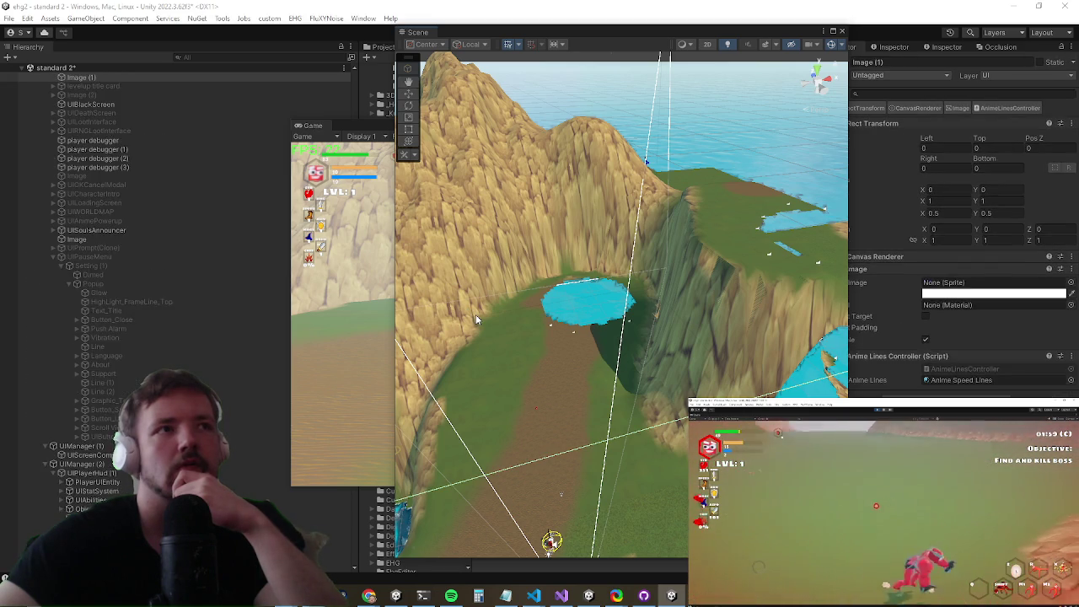
pyautogui.click(475, 315)
pyautogui.click(475, 314)
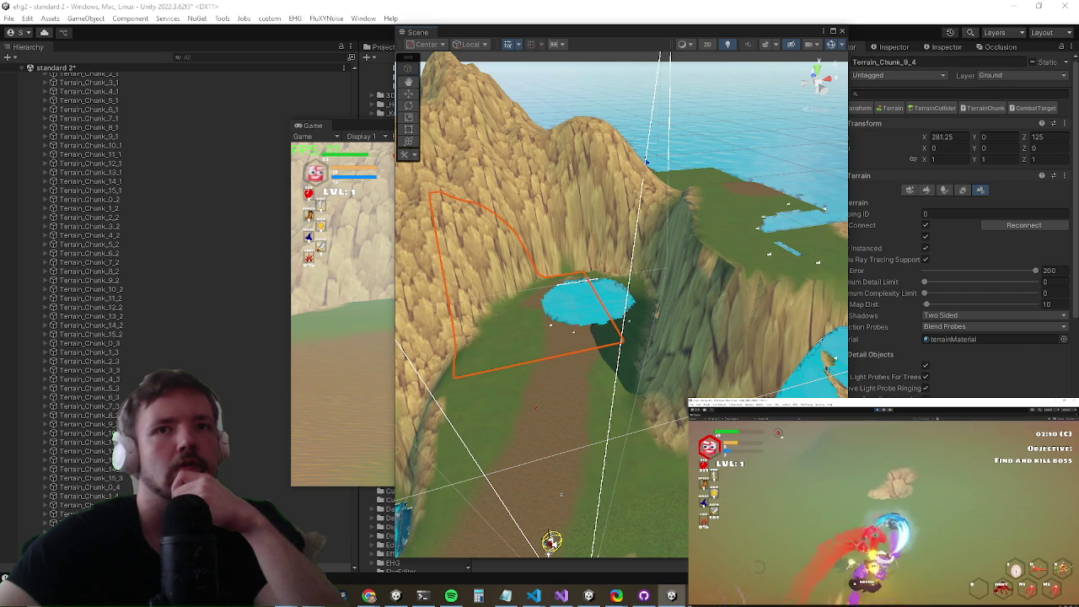
pyautogui.click(561, 596)
pyautogui.click(469, 271)
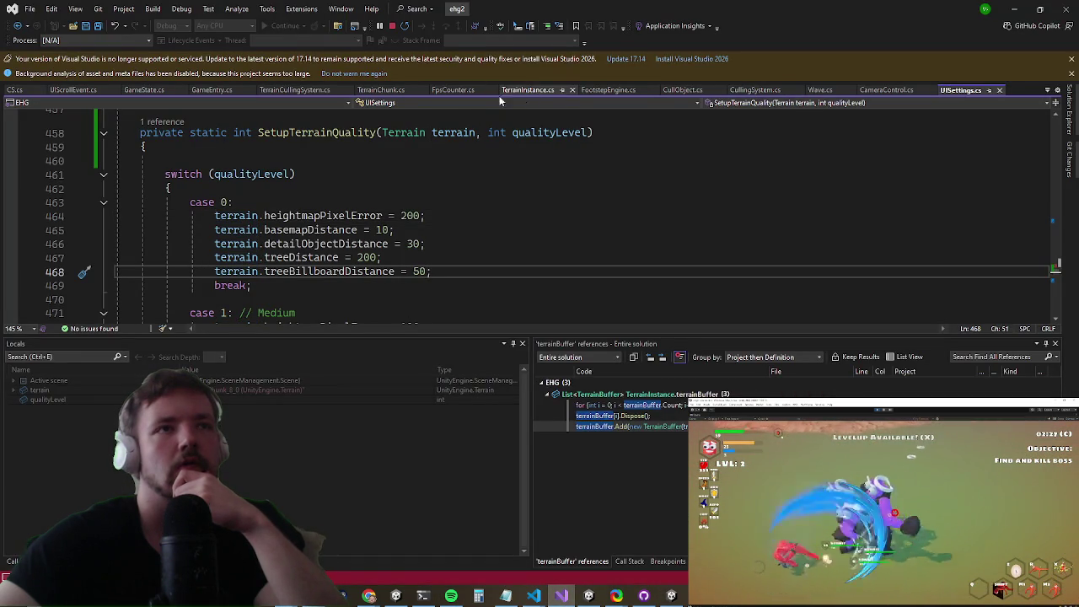
# Step: Comment out terrain.basemapDistance = 10 on line 123 of TerrainChunk.cs's SetVisible and save
pyautogui.click(389, 91)
pyautogui.scroll(19, 419, 224)
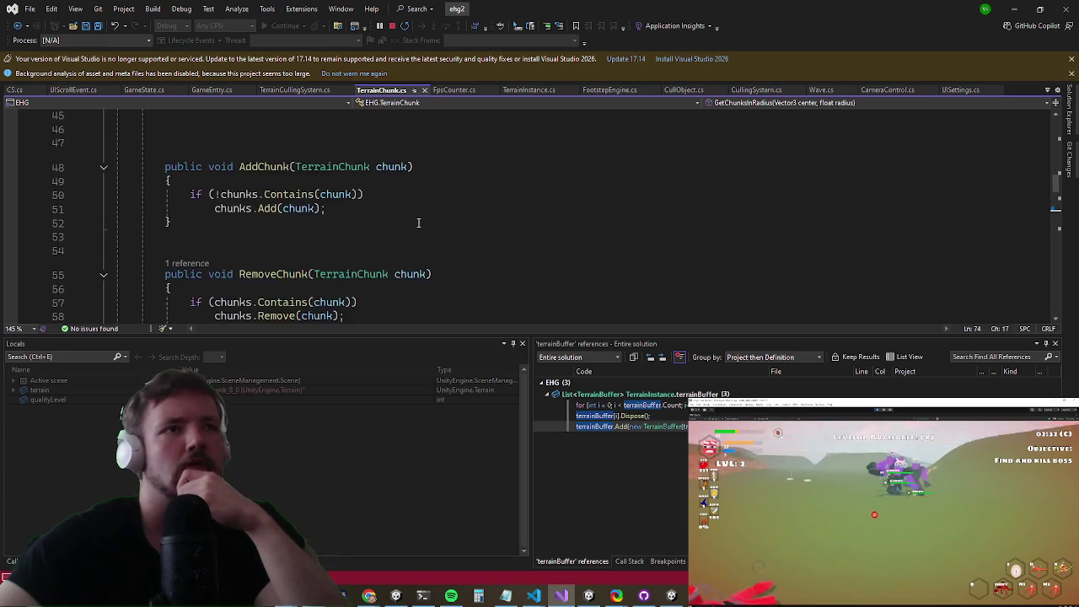
pyautogui.click(421, 237)
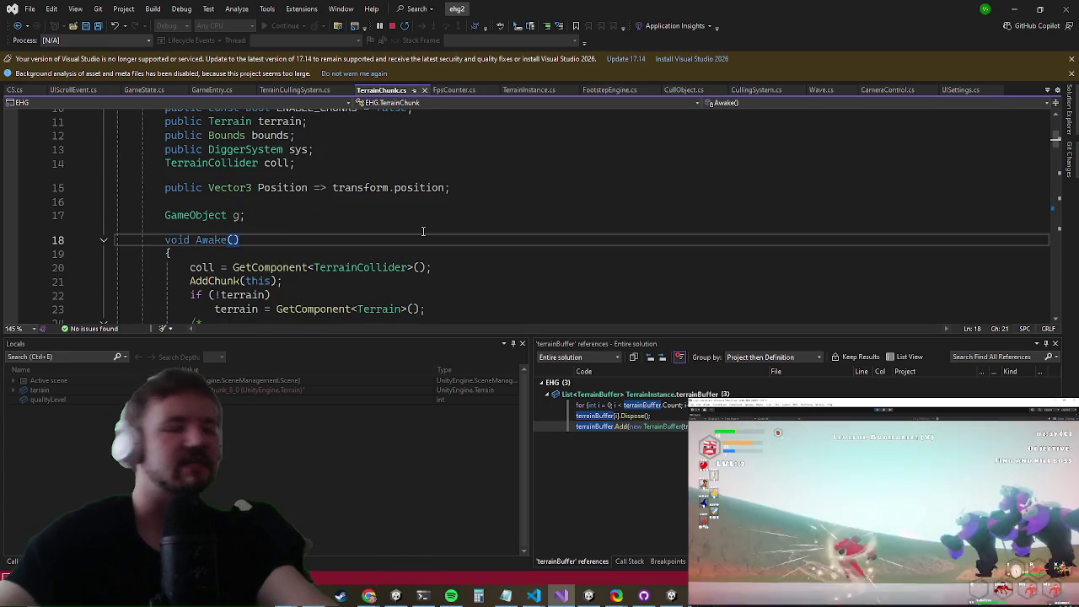
pyautogui.hotkey('ctrl', 'f')
pyautogui.write('setisible')
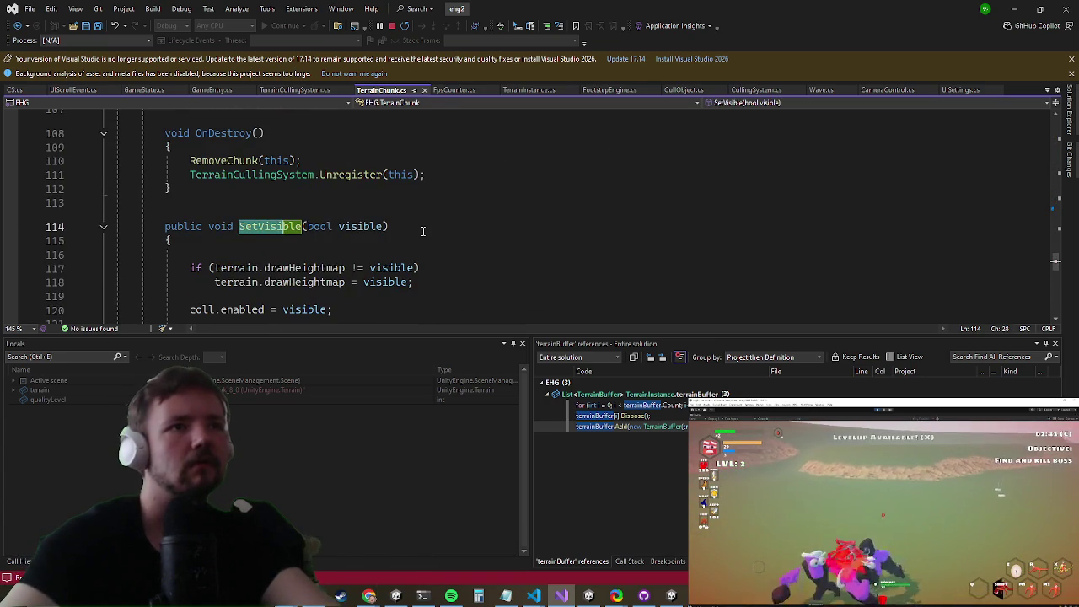
pyautogui.press('Escape')
pyautogui.click(186, 272)
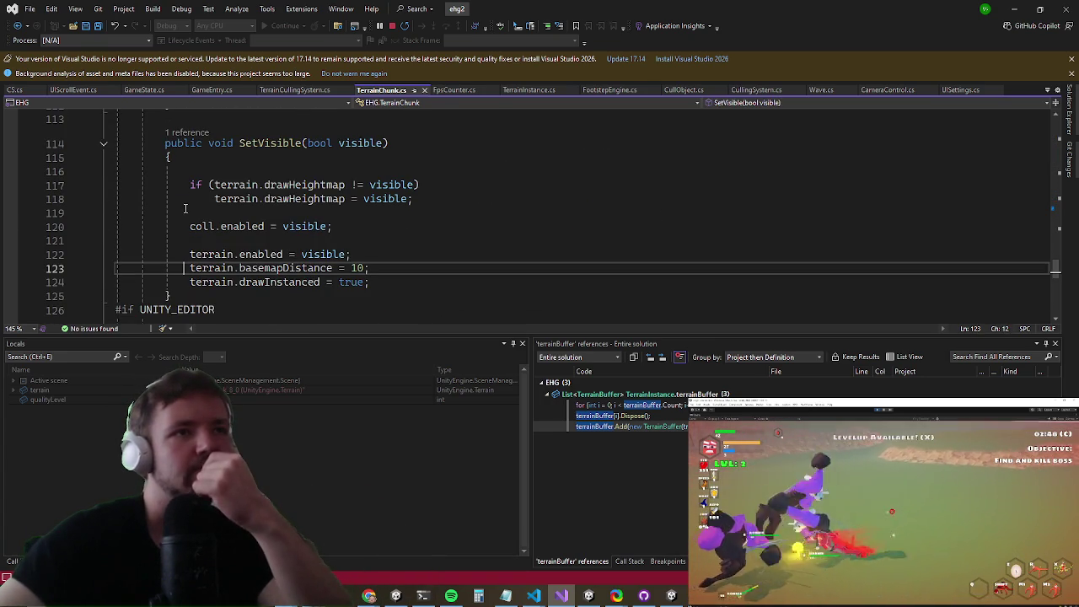
pyautogui.write('//')
pyautogui.hotkey('ctrl', 's')
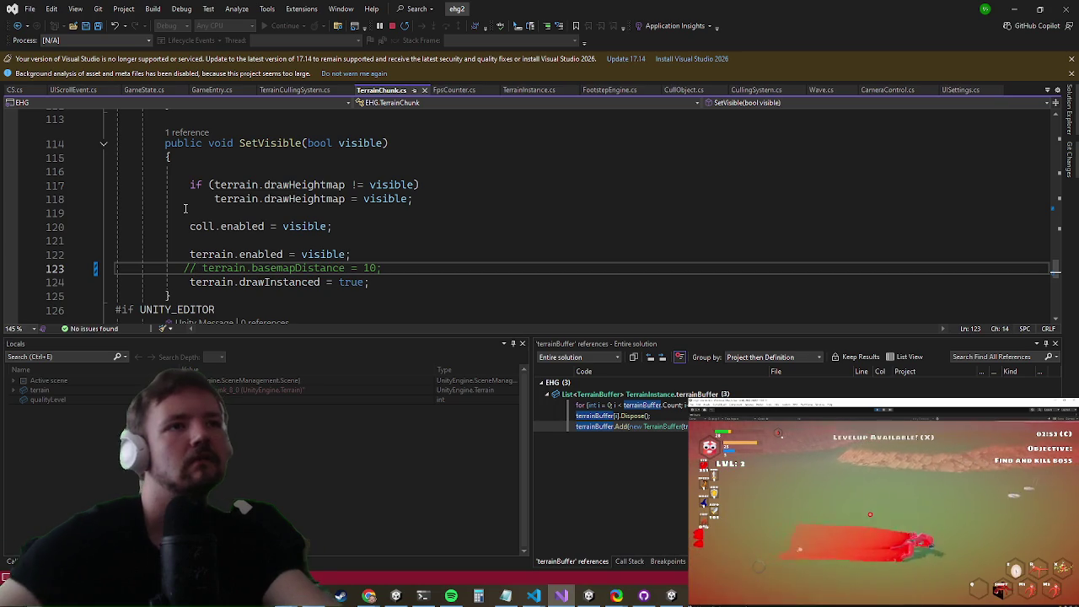
pyautogui.click(1009, 8)
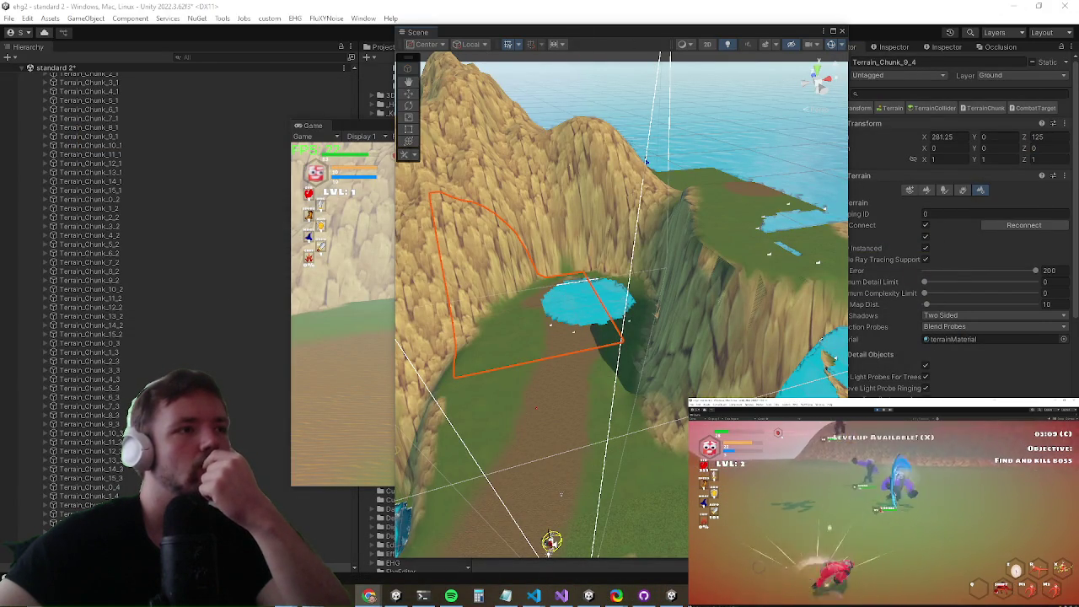
# Step: Move the floating Scene window aside and bring the running Game view to the front
pyautogui.hotkey('ctrl', 'p')
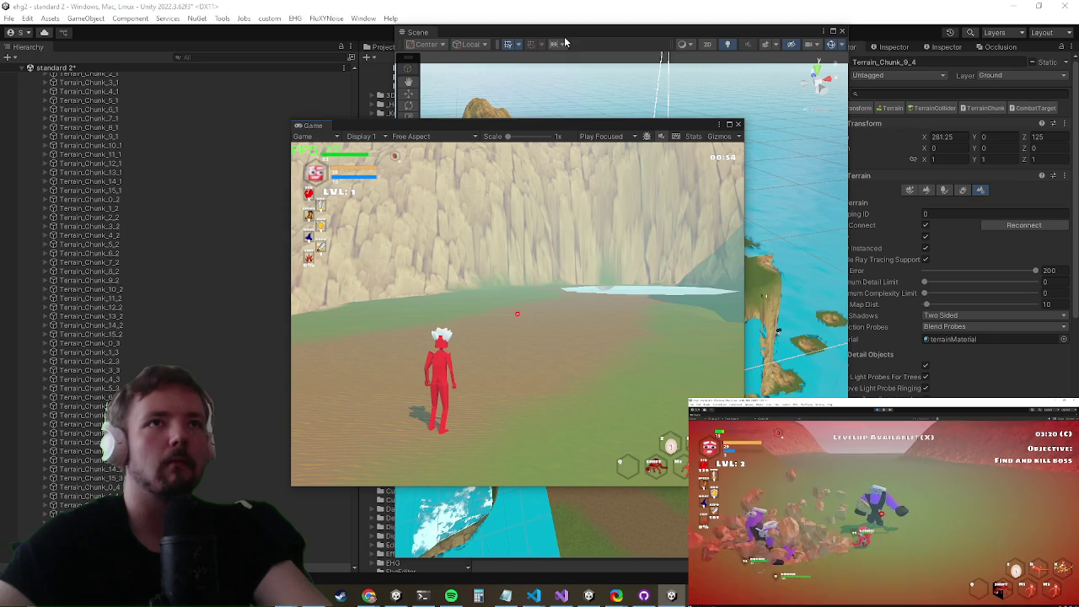
pyautogui.moveTo(588, 34); pyautogui.dragTo(602, 63)
pyautogui.click(366, 207)
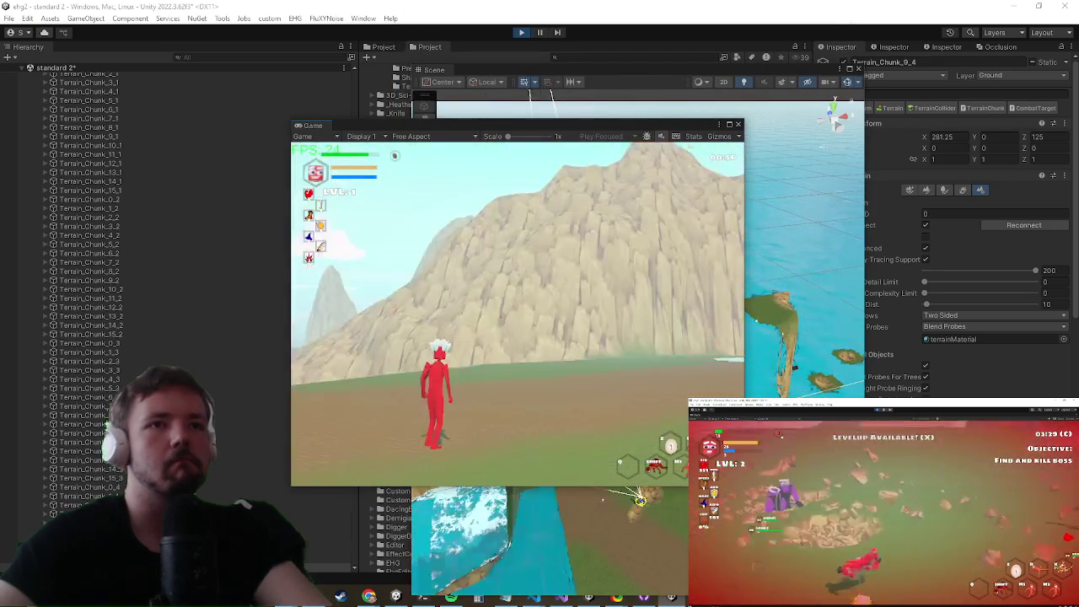
# Step: Choose a different Quality level in the in-game Settings, then close the Settings screen
pyautogui.press('Escape')
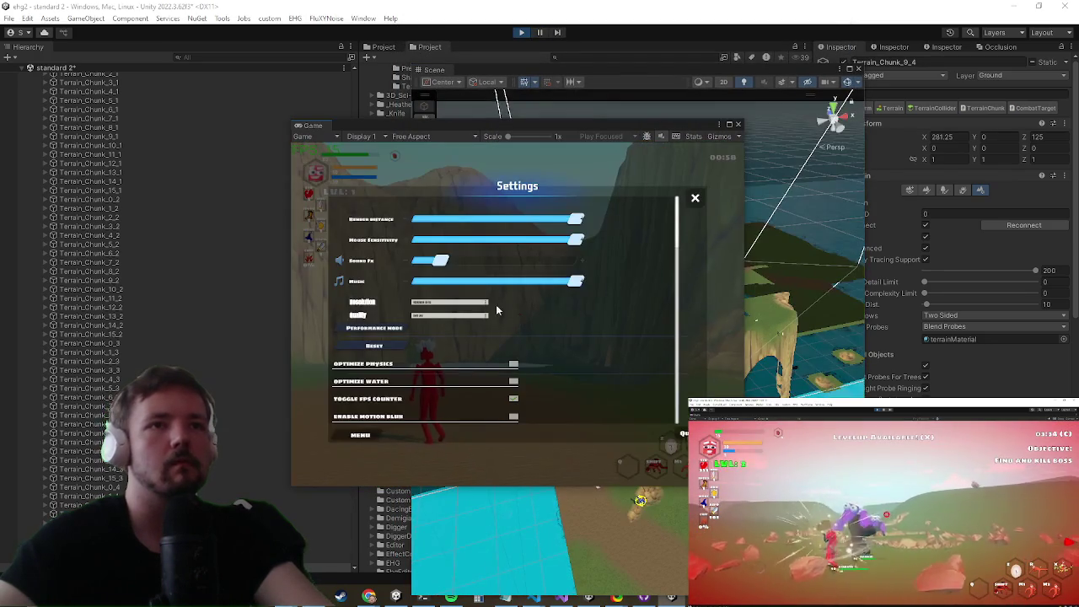
pyautogui.click(438, 314)
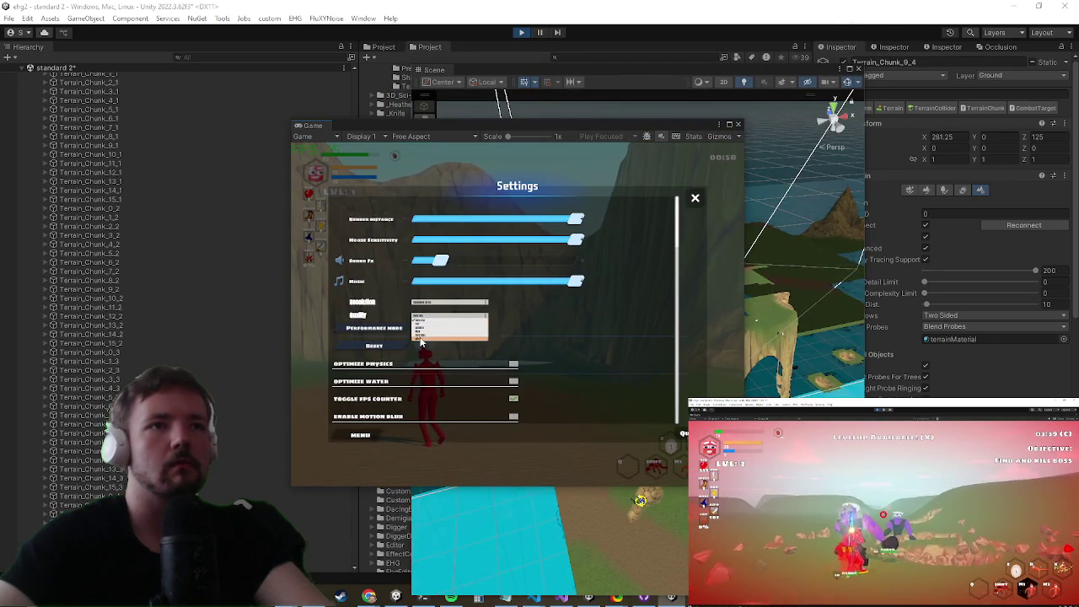
pyautogui.click(421, 339)
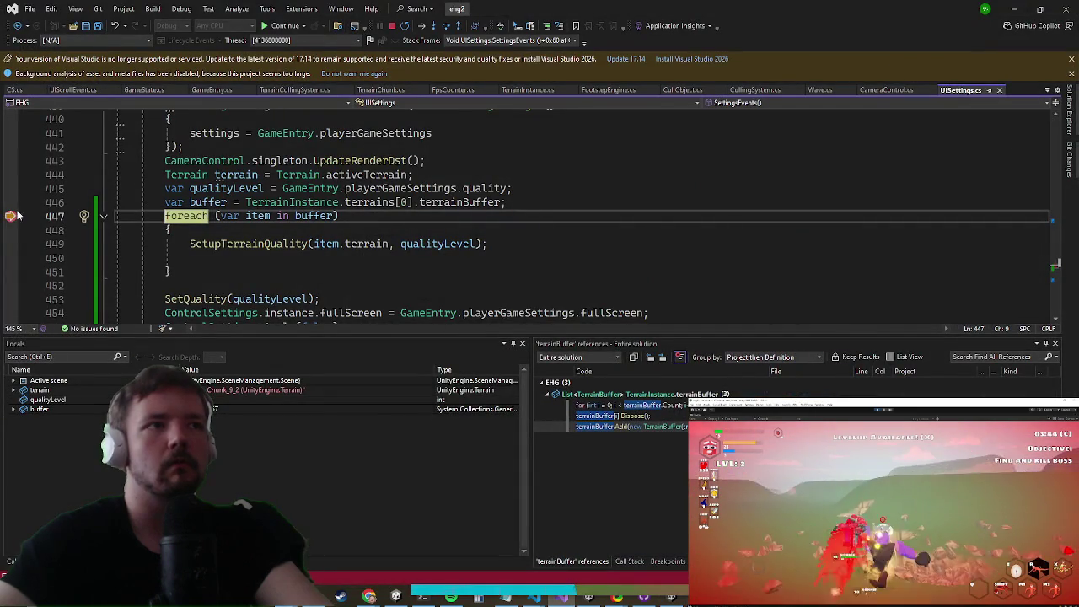
pyautogui.click(1017, 8)
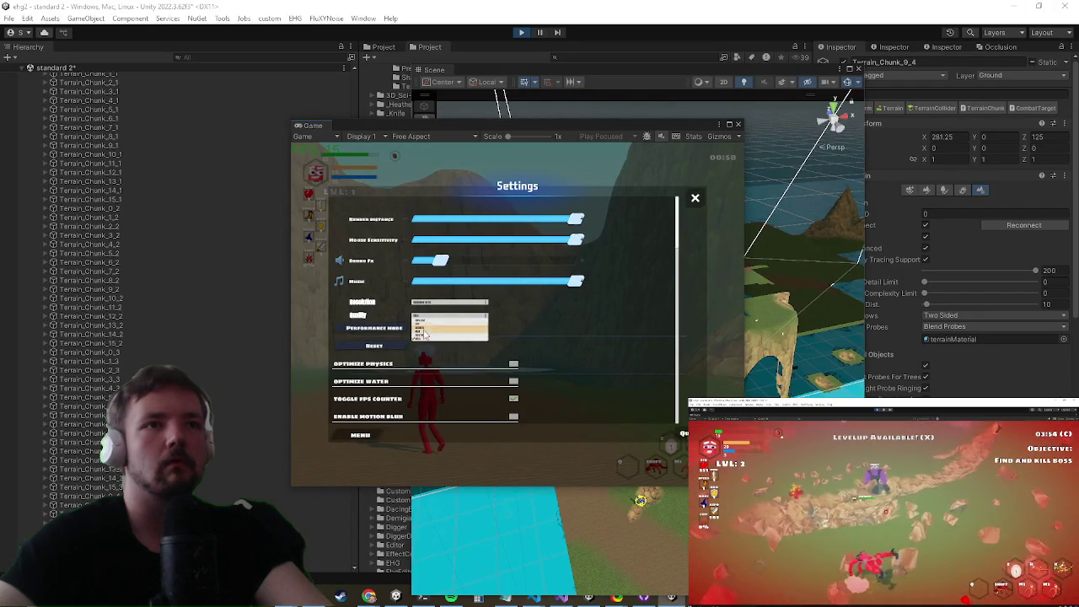
pyautogui.press('Escape')
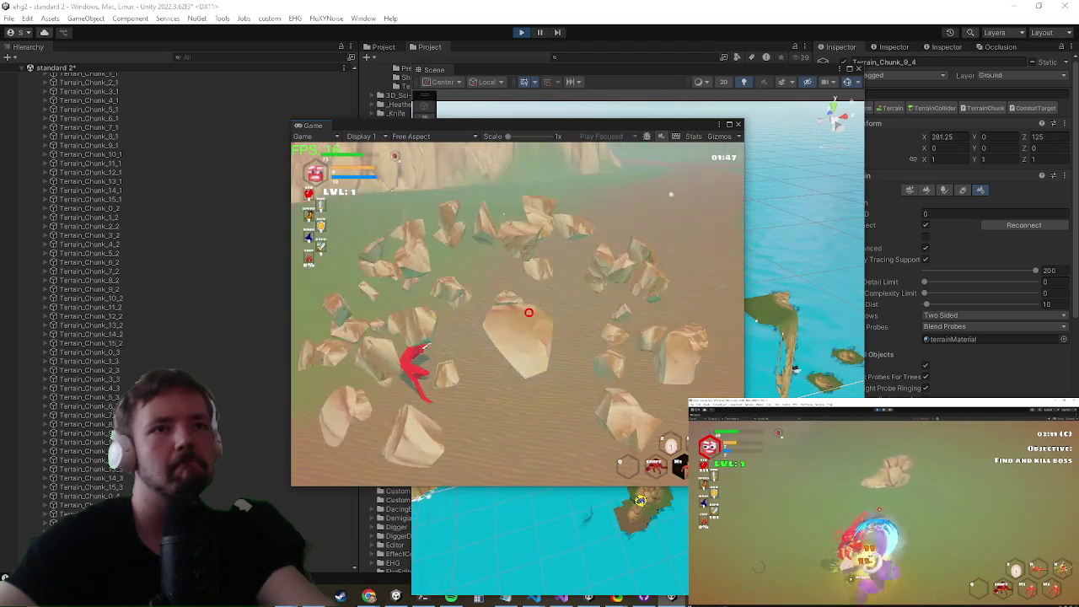
# Step: Stop play mode with Ctrl+P after play-testing
pyautogui.hotkey('ctrl', 'p')
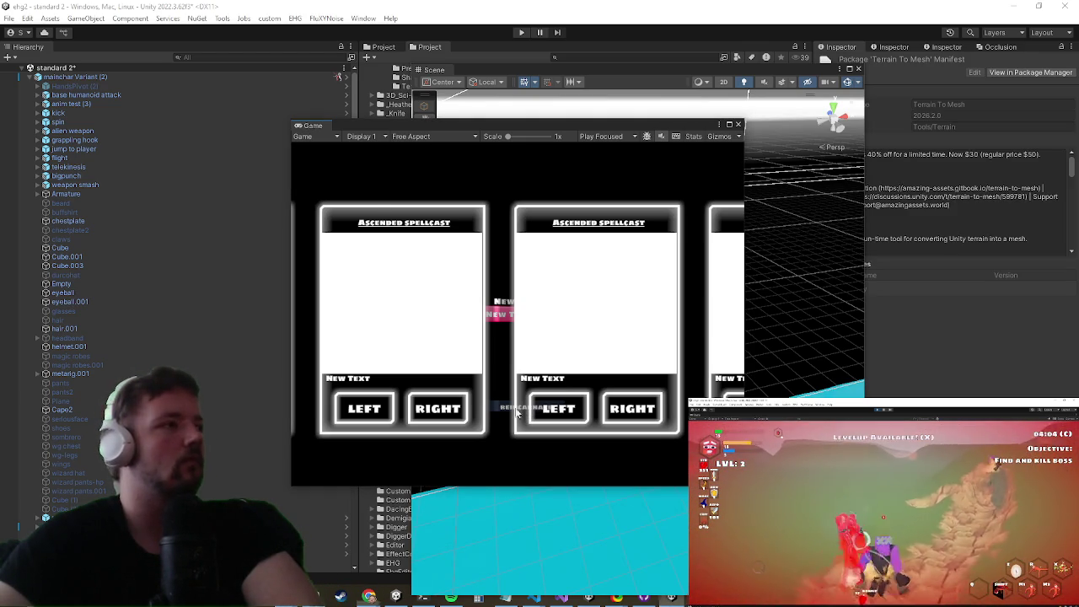
# Step: Start play mode, running until the Wave.cs line 233 breakpoint hits
pyautogui.click(523, 33)
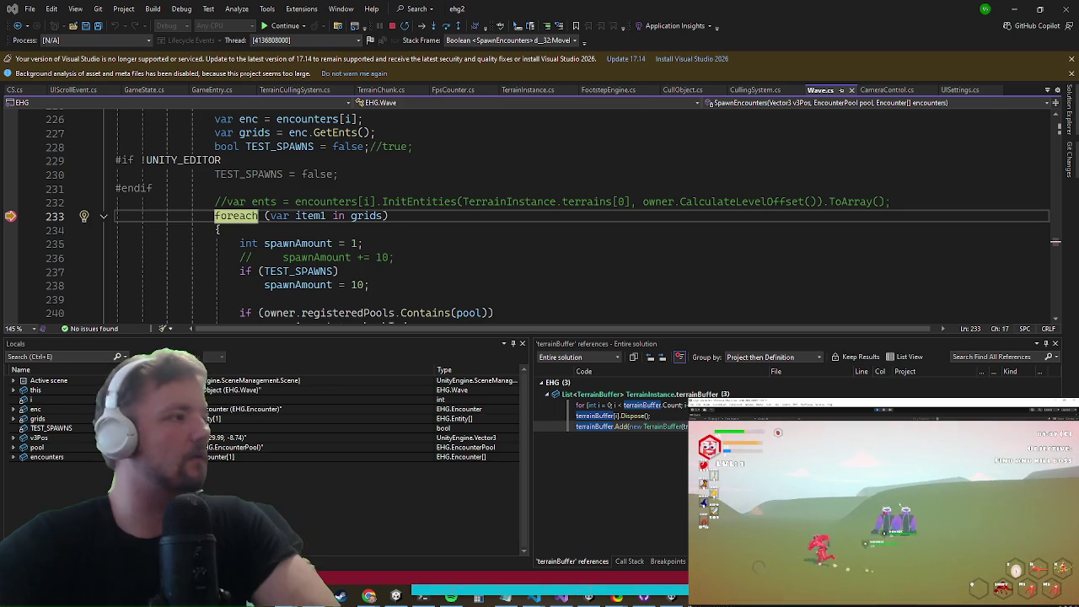
# Step: Resume past the Wave.cs breakpoint in Visual Studio and return to the running game
pyautogui.hotkey('alt', 'Tab')
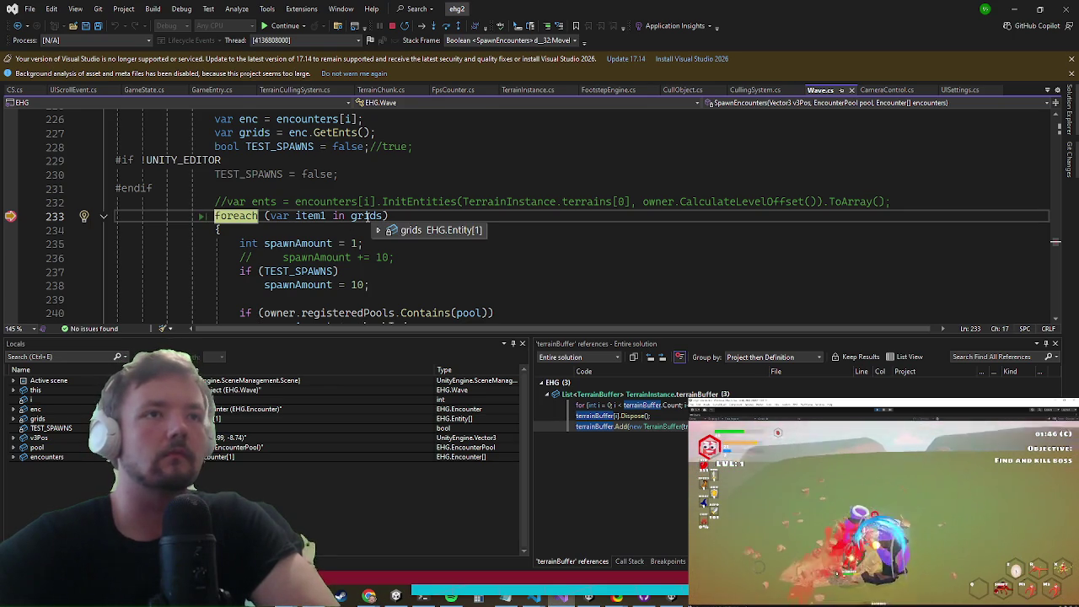
pyautogui.click(285, 25)
pyautogui.click(1014, 9)
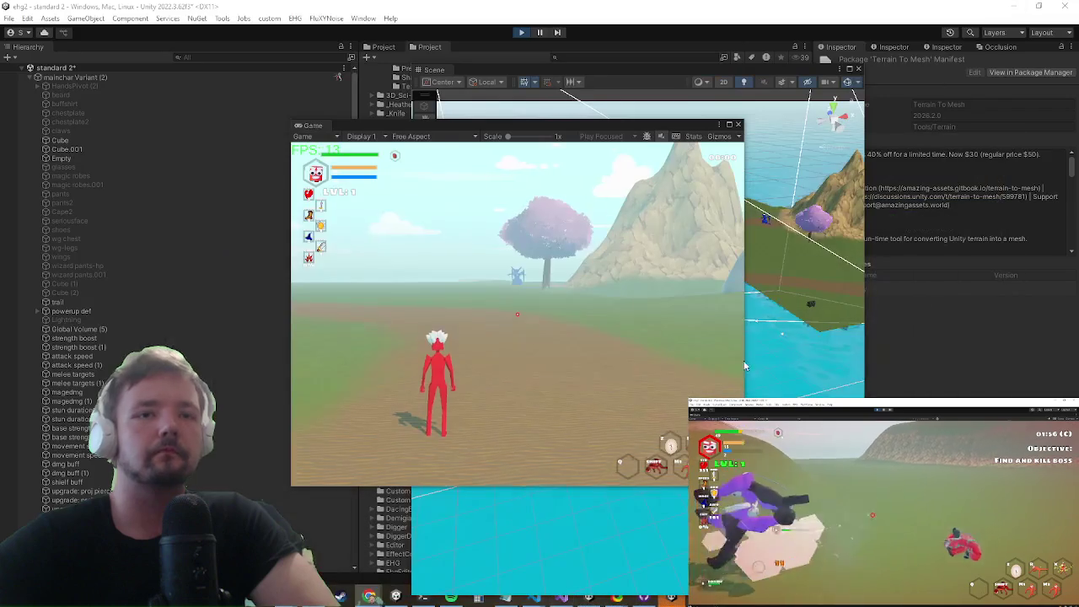
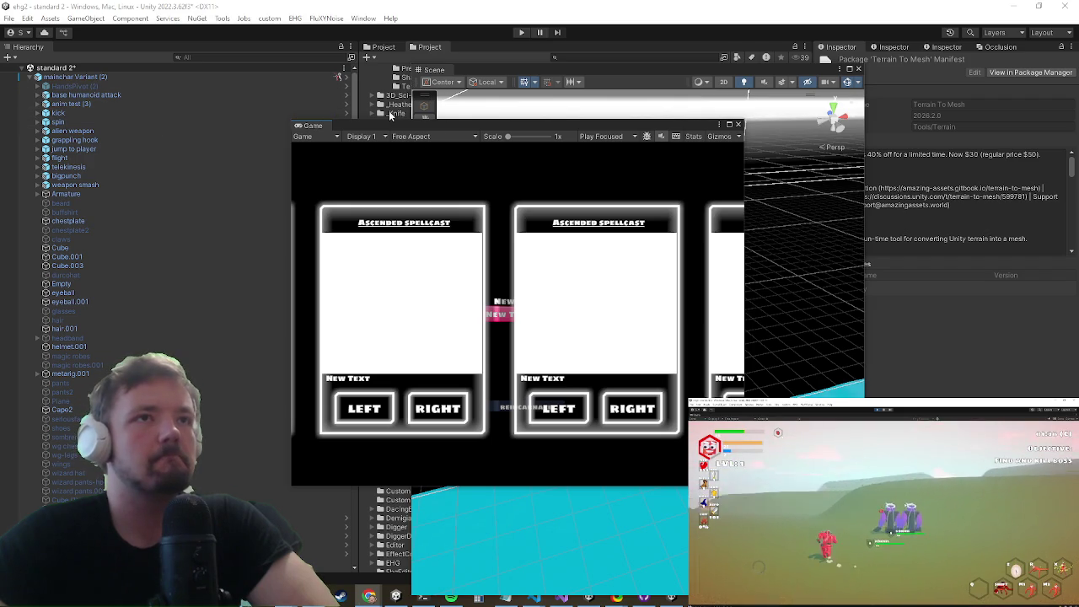
# Step: Move the floating Game window aside and back over the Hierarchy, then start Play mode
pyautogui.moveTo(380, 126); pyautogui.dragTo(0, 127)
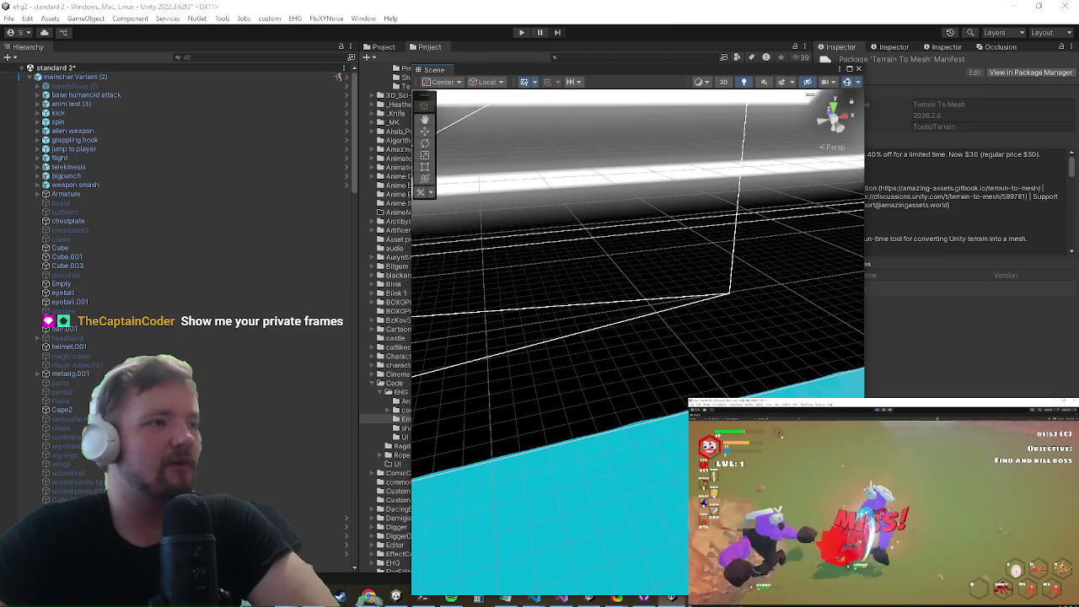
pyautogui.moveTo(0, 126)
pyautogui.mouseDown()
pyautogui.moveTo(416, 142)
pyautogui.moveTo(301, 119)
pyautogui.mouseUp()
pyautogui.click(516, 34)
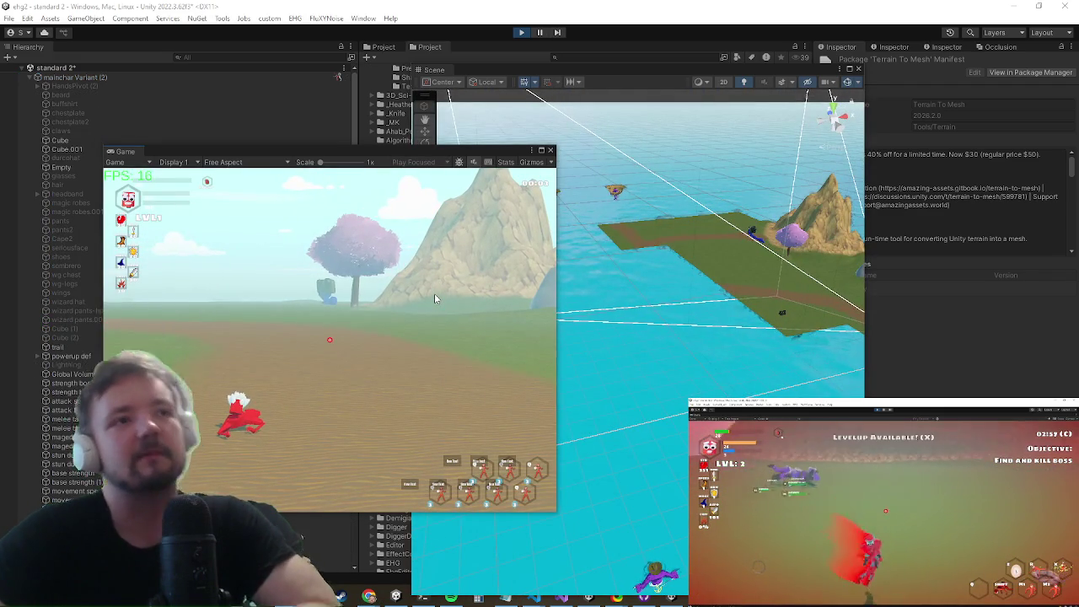
# Step: Shift the Scene window right, bring the Game window forward and resume the paused game
pyautogui.press('super')
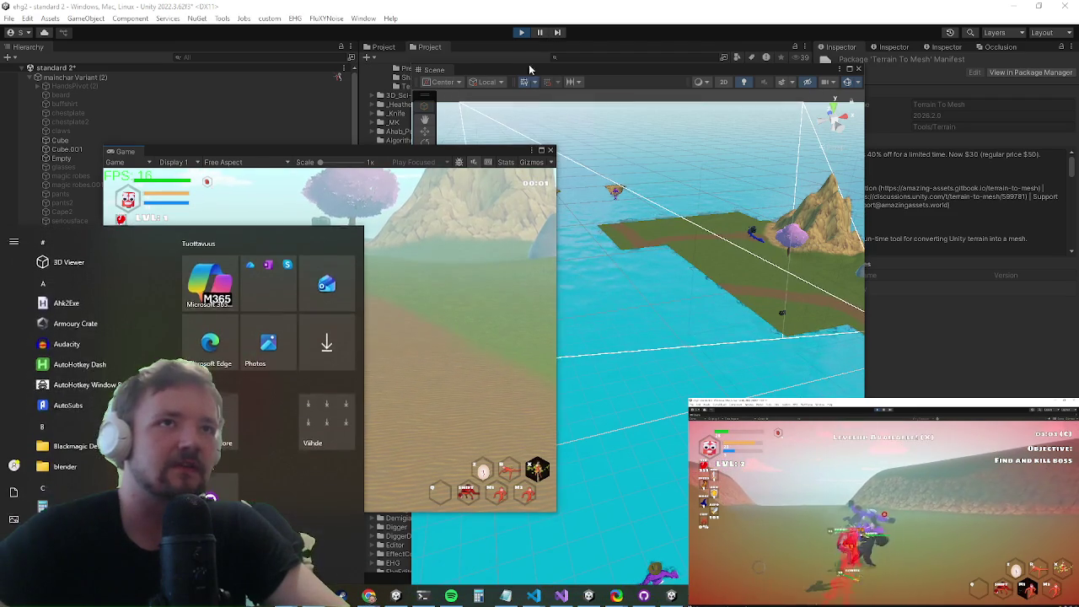
pyautogui.click(598, 67)
pyautogui.moveTo(599, 68); pyautogui.dragTo(677, 53)
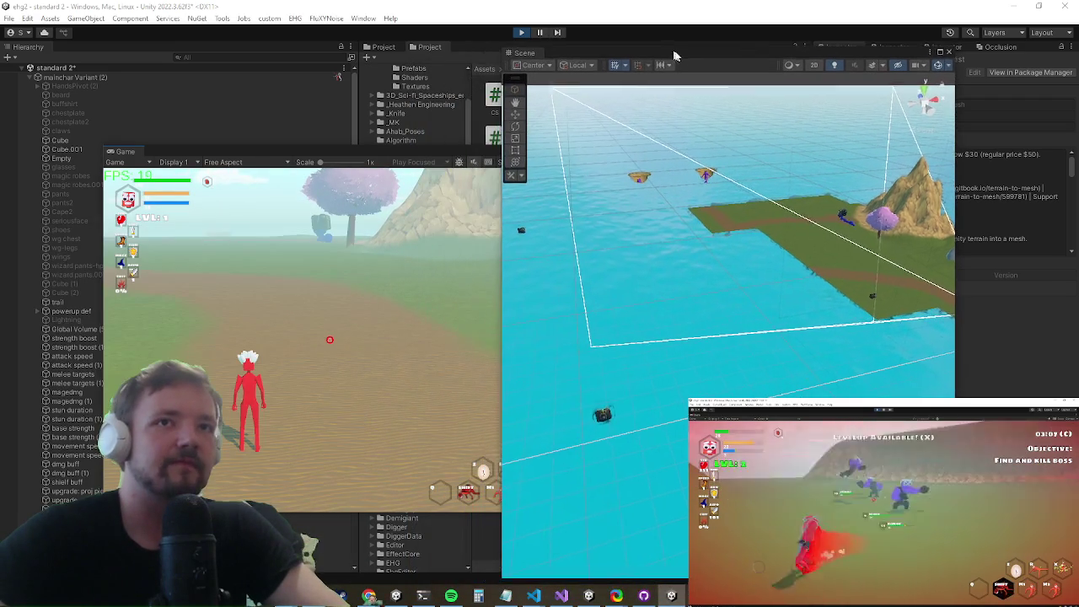
pyautogui.click(360, 315)
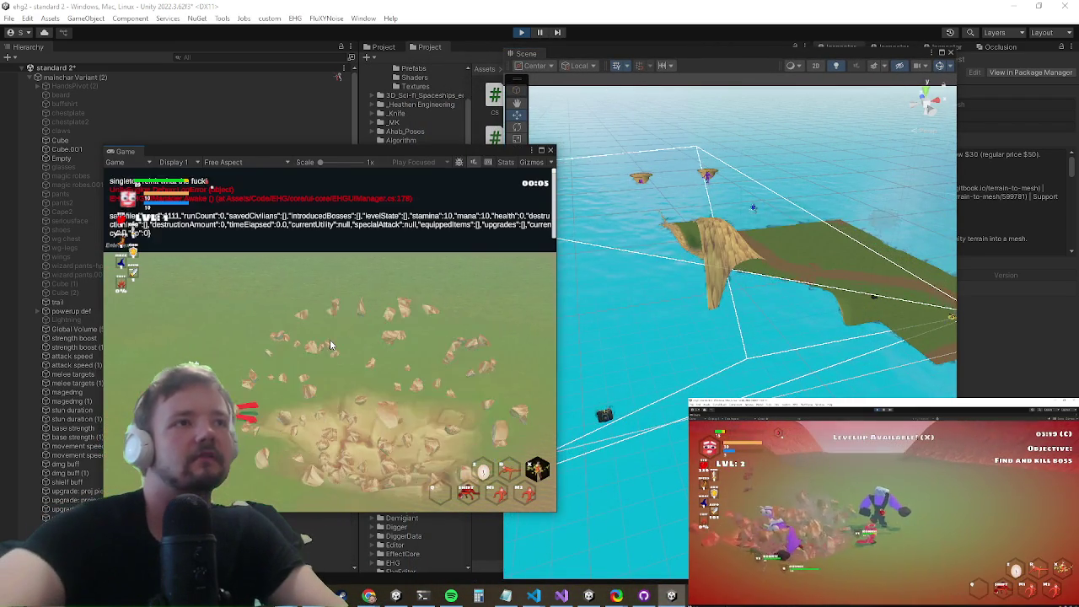
pyautogui.click(330, 339)
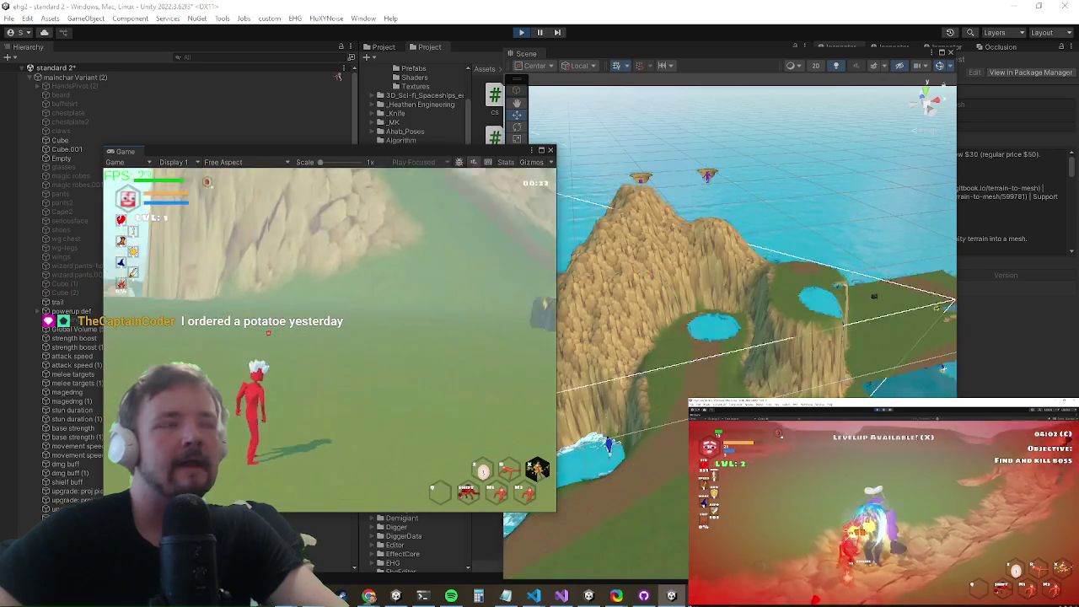
# Step: Open the Profiler with Ctrl+7 while the game runs
pyautogui.press('super')
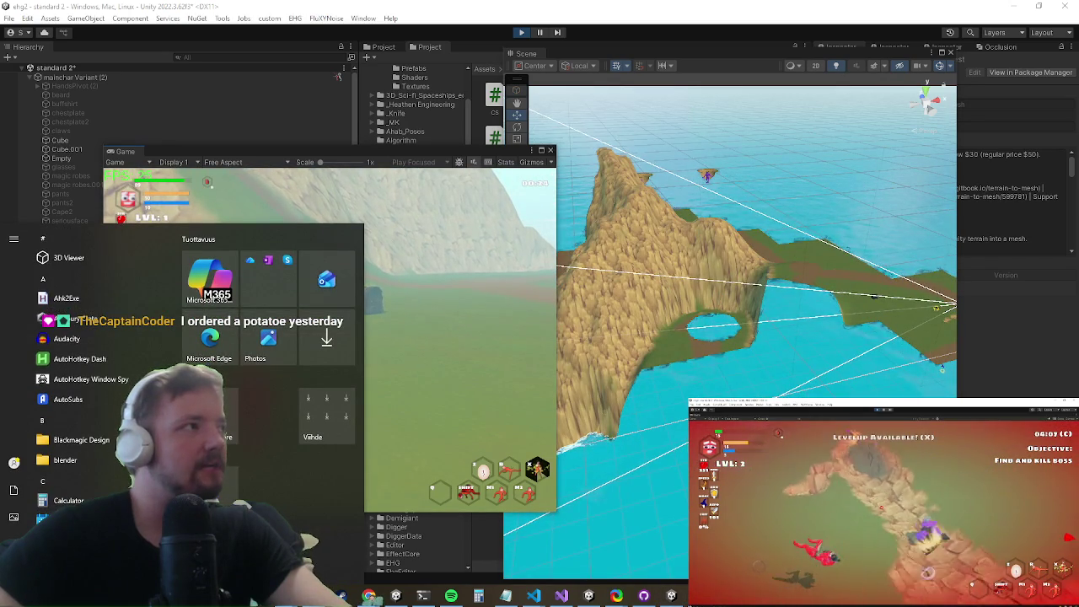
pyautogui.press('Escape')
pyautogui.hotkey('ctrl', '7')
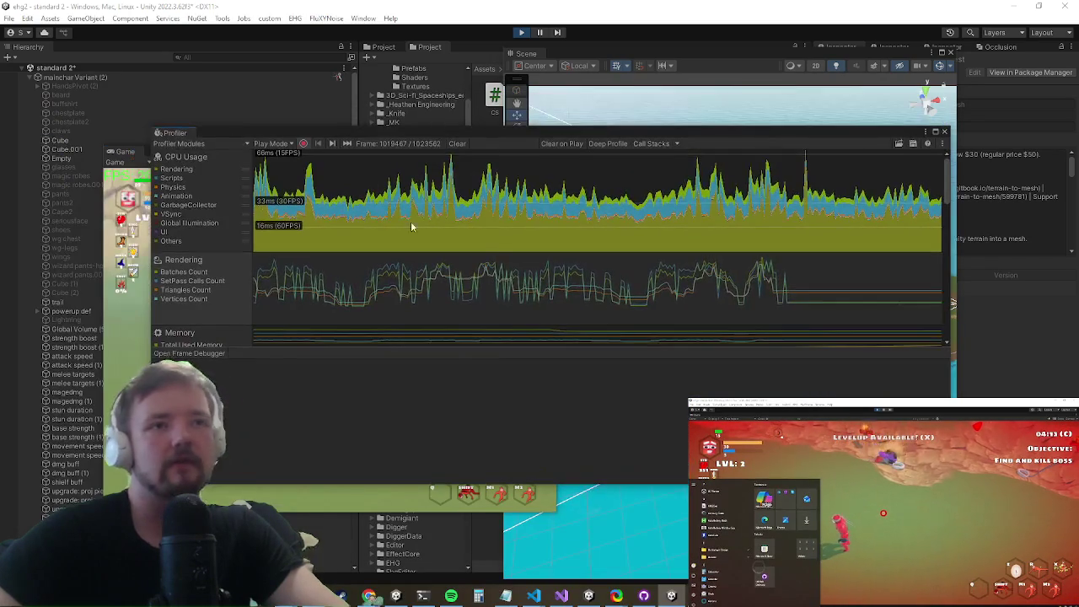
# Step: Scrub the Profiler's CPU graph to recent frames and check the draw call count
pyautogui.click(494, 295)
pyautogui.moveTo(628, 281); pyautogui.dragTo(830, 278)
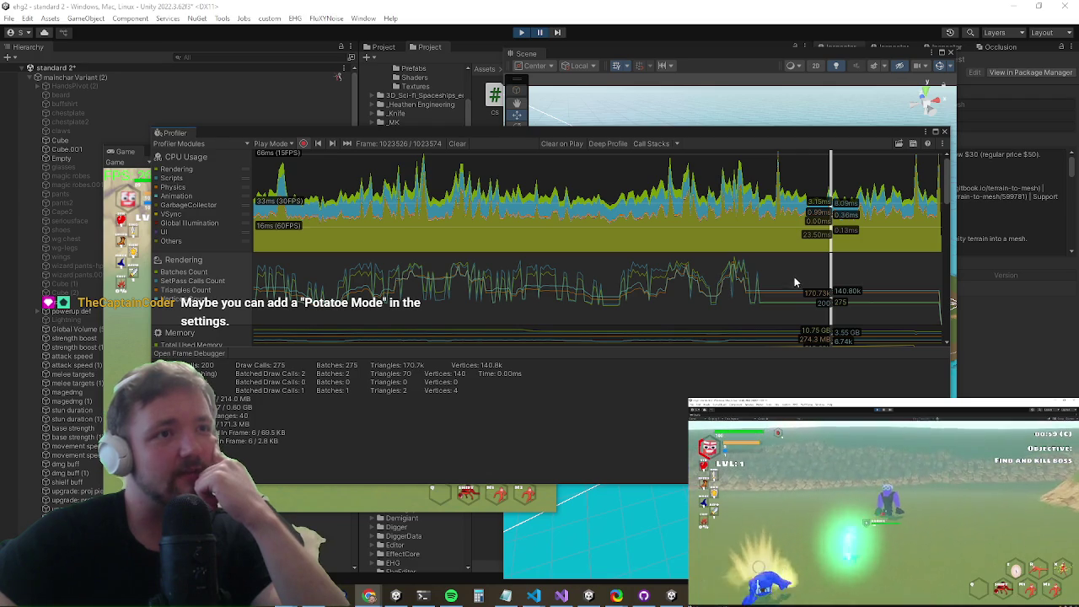
pyautogui.doubleClick(278, 366)
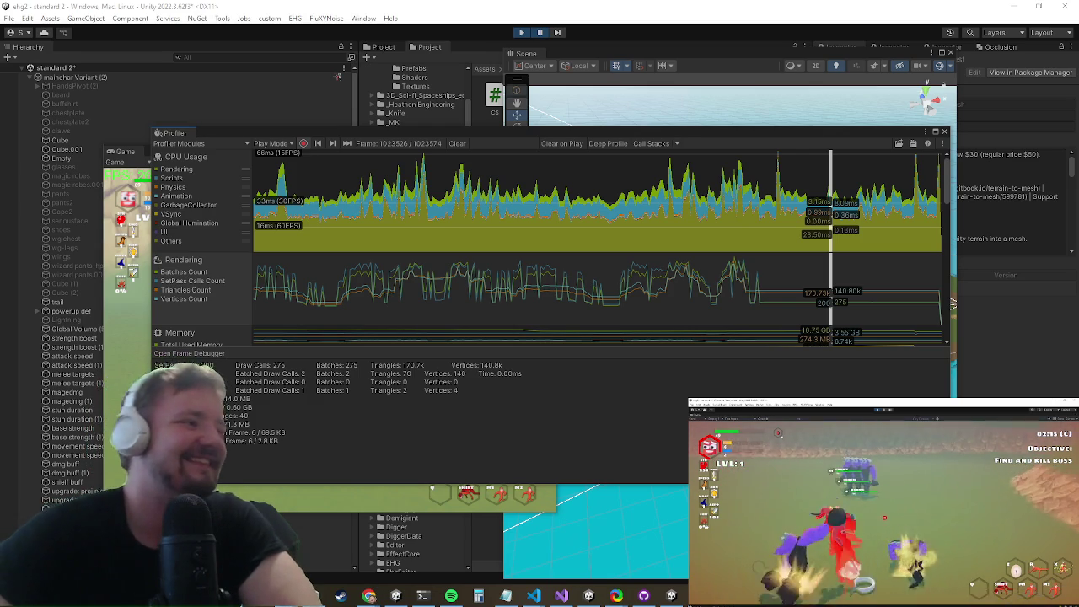
# Step: Compare UniversalRenderTotal and FixedBehaviourUpdate timings across several recent frames
pyautogui.click(876, 213)
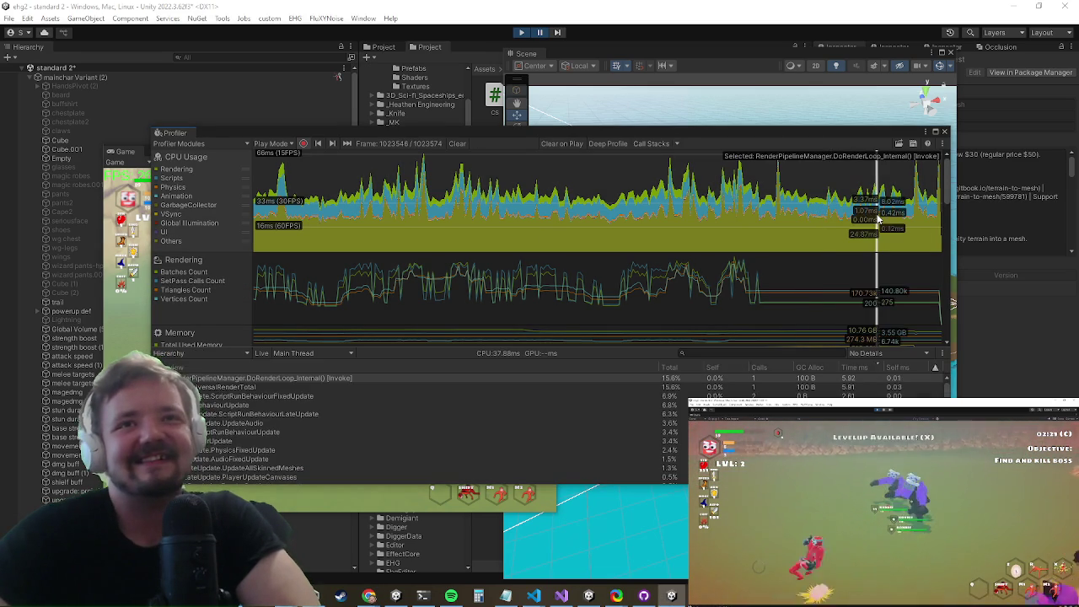
pyautogui.click(237, 397)
pyautogui.click(232, 414)
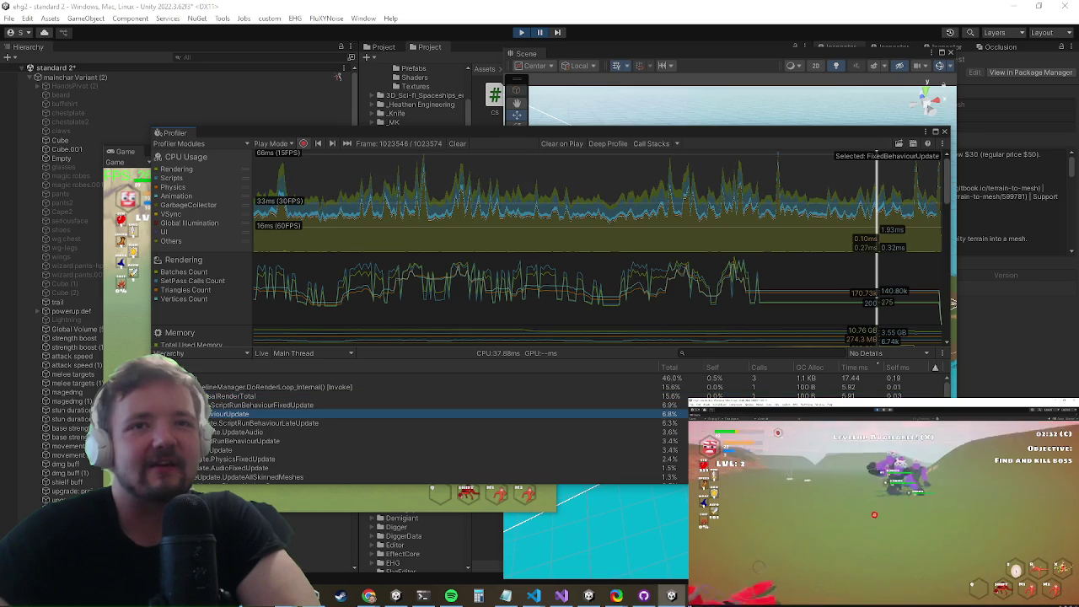
pyautogui.click(836, 231)
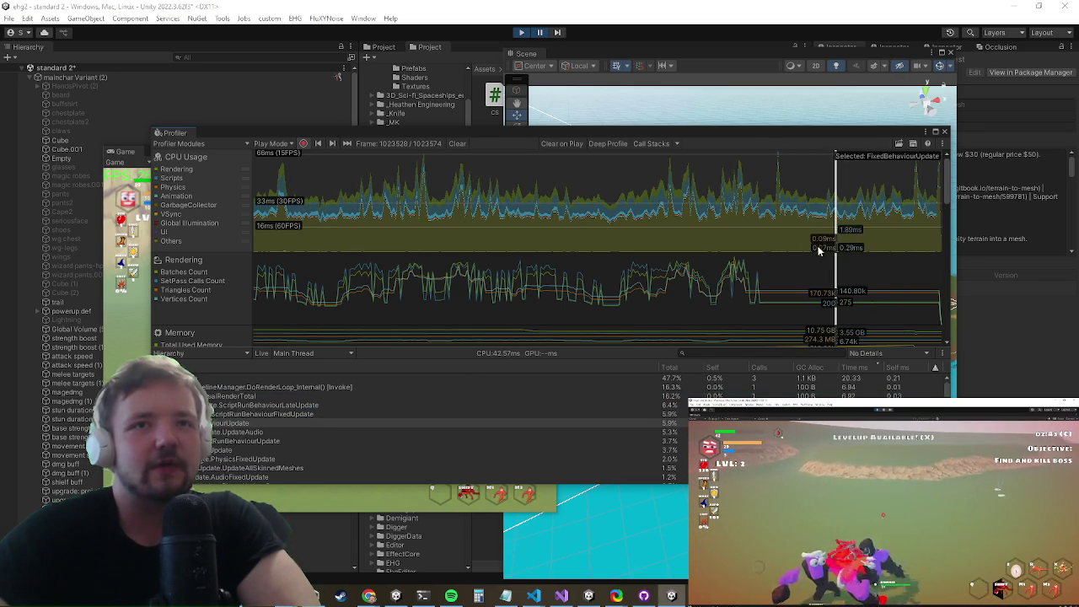
pyautogui.click(814, 246)
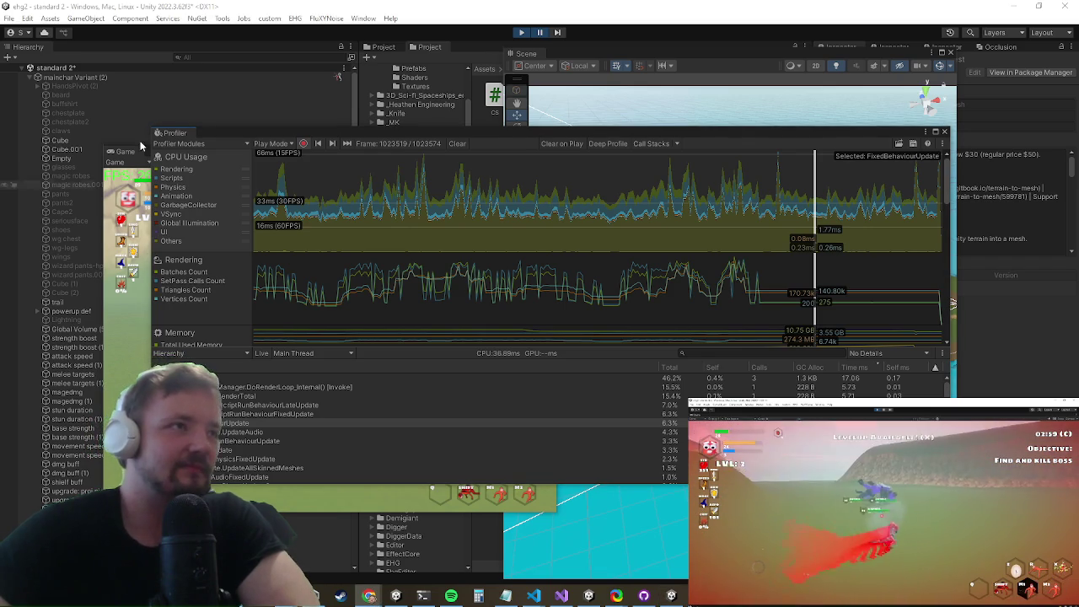
# Step: Inspect PlayerLoop and render-total shares on an earlier spike frame, then close the Profiler
pyautogui.click(775, 209)
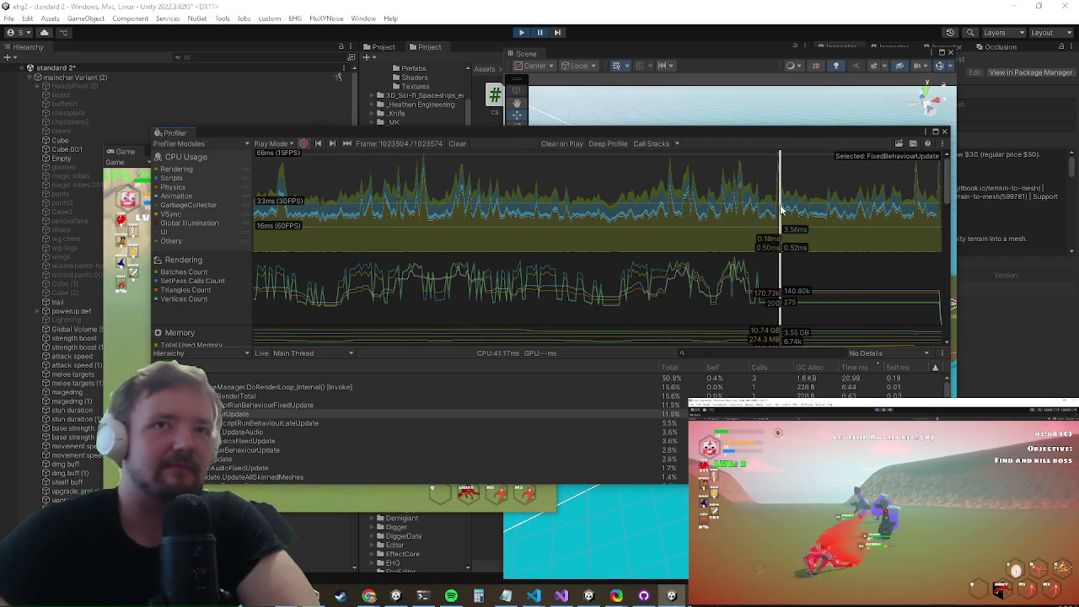
pyautogui.click(780, 209)
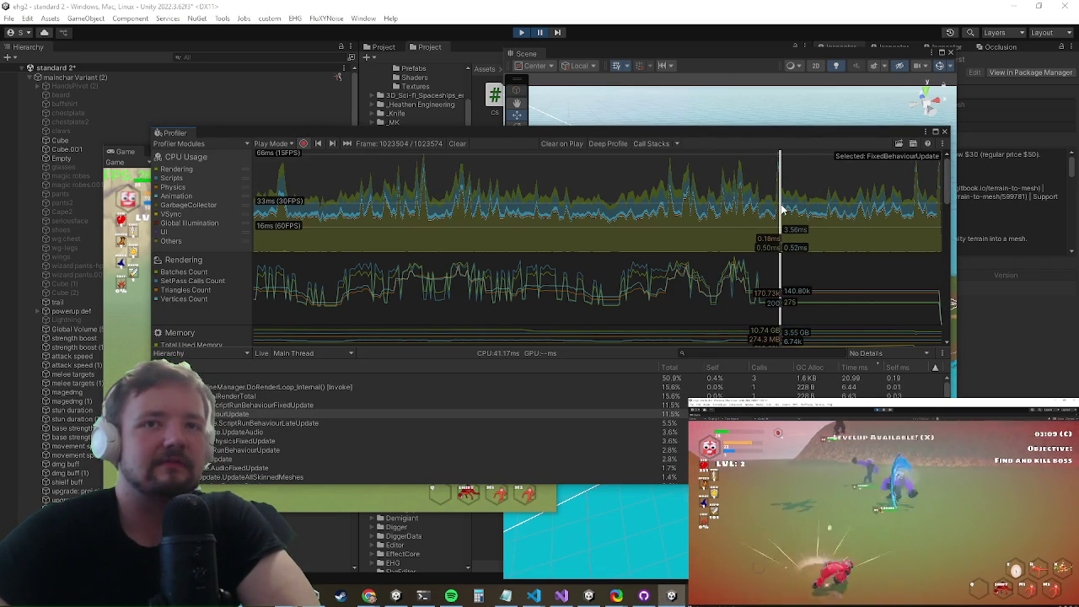
pyautogui.press('Left')
pyautogui.click(692, 388)
pyautogui.click(675, 405)
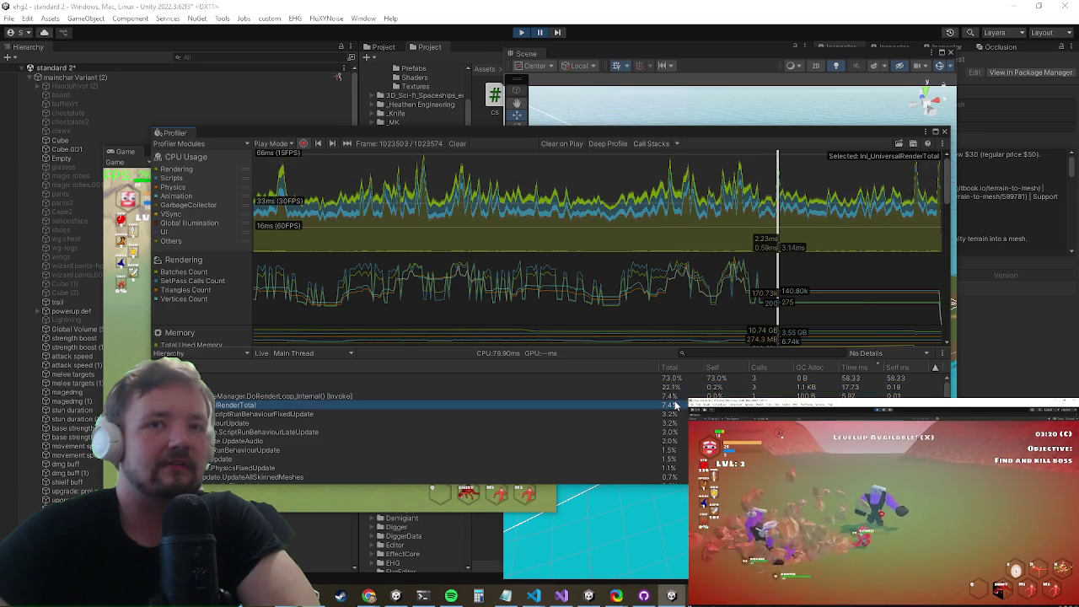
pyautogui.click(944, 131)
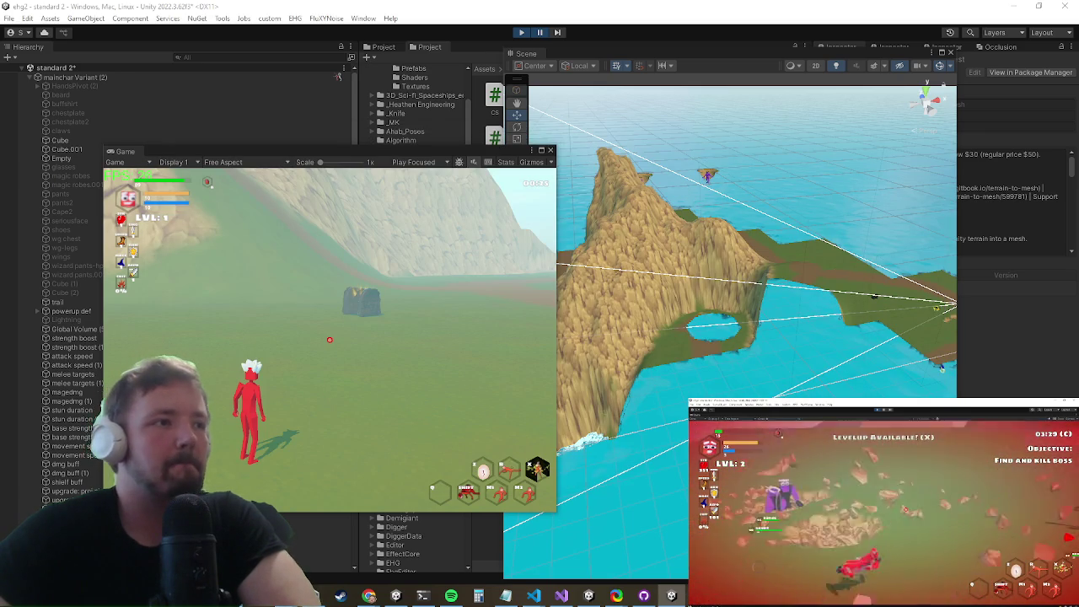
# Step: Unpause the game and switch over to Visual Studio
pyautogui.click(536, 37)
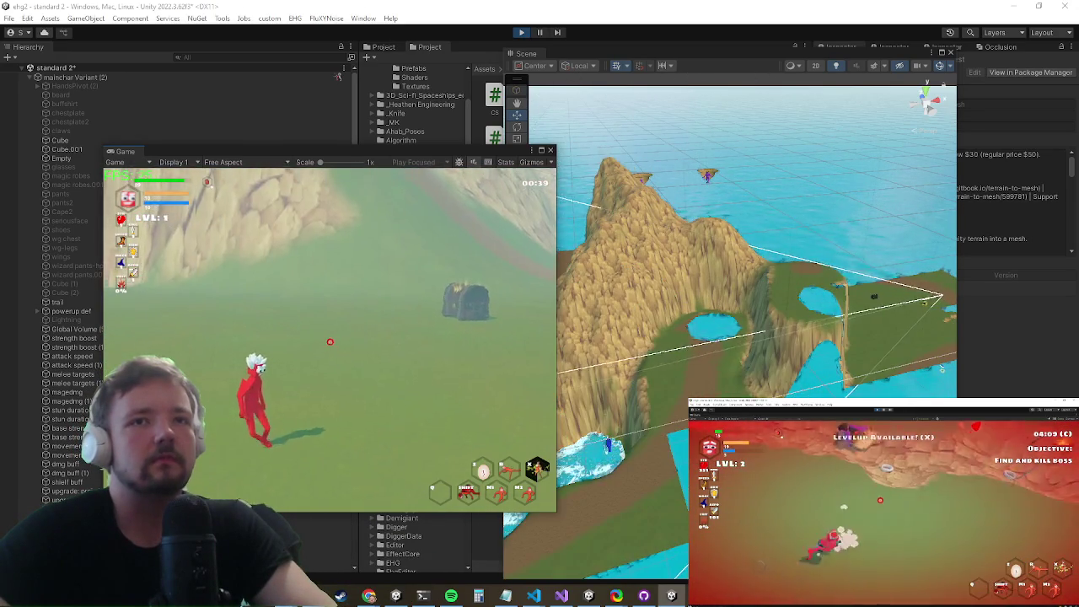
pyautogui.hotkey('alt', 'Tab')
pyautogui.hotkey('alt', 'Tab')
pyautogui.hotkey('alt', 'Tab')
pyautogui.hotkey('alt', 'Tab')
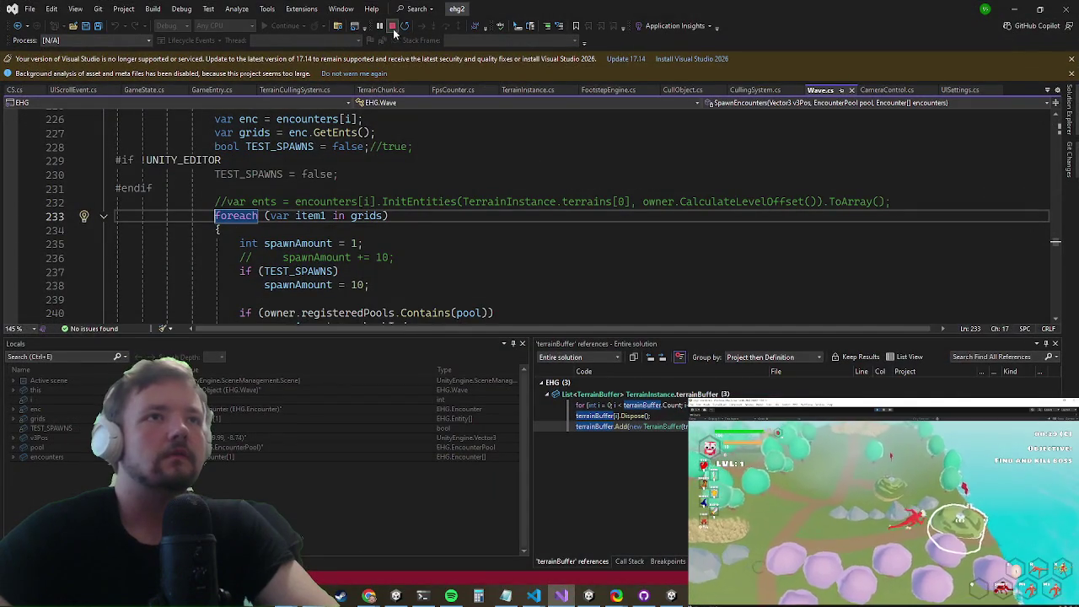
# Step: Stop debugging, change maxDistance in TerrainCullingSystem.cs from 200 to 50, and return to Unity
pyautogui.hotkey('shift', 'F5')
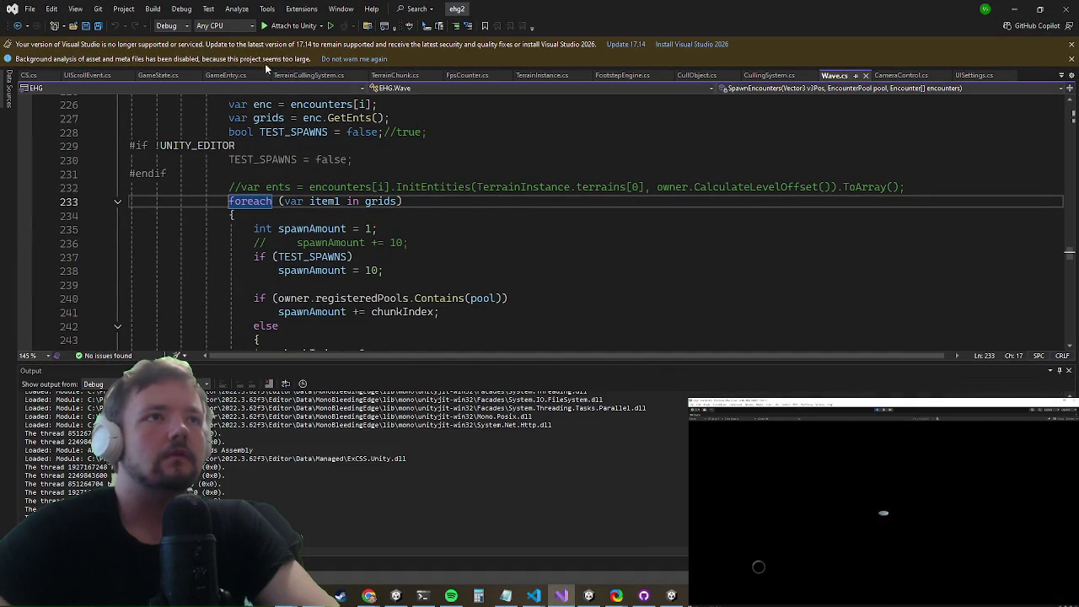
pyautogui.click(300, 76)
pyautogui.scroll(-5, 363, 183)
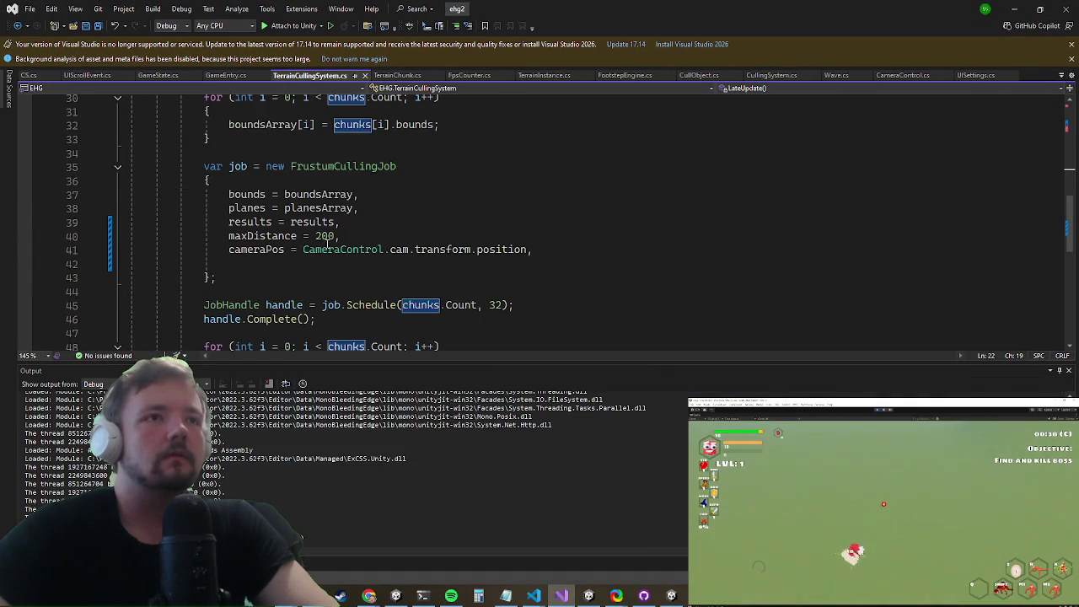
pyautogui.press('Left')
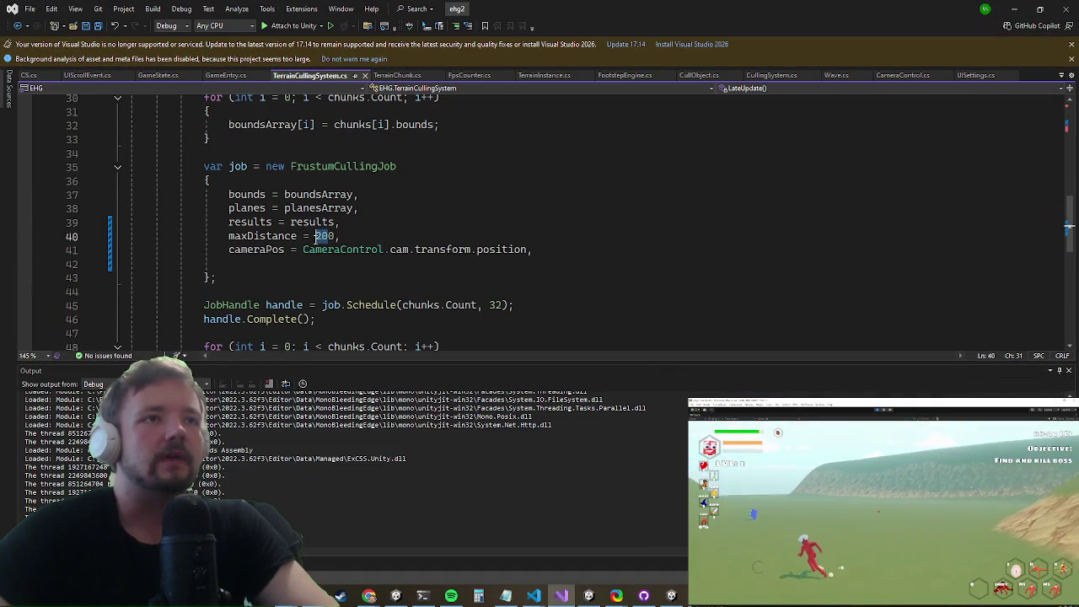
pyautogui.write('5')
pyautogui.click(1025, 7)
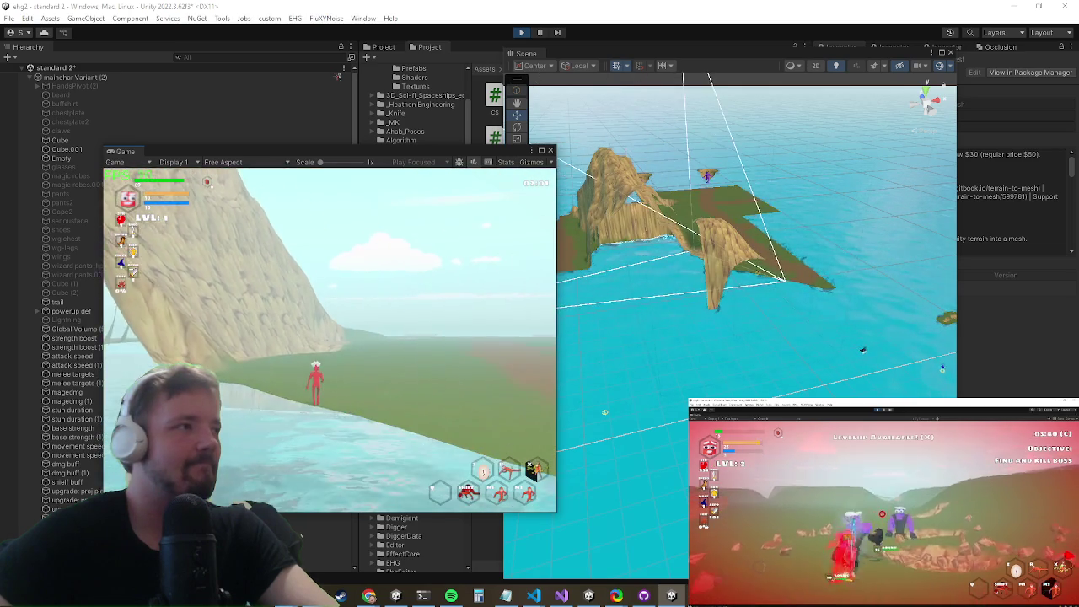
# Step: Unpause the game to watch terrain chunks cull around the running character
pyautogui.press('super')
pyautogui.press('super')
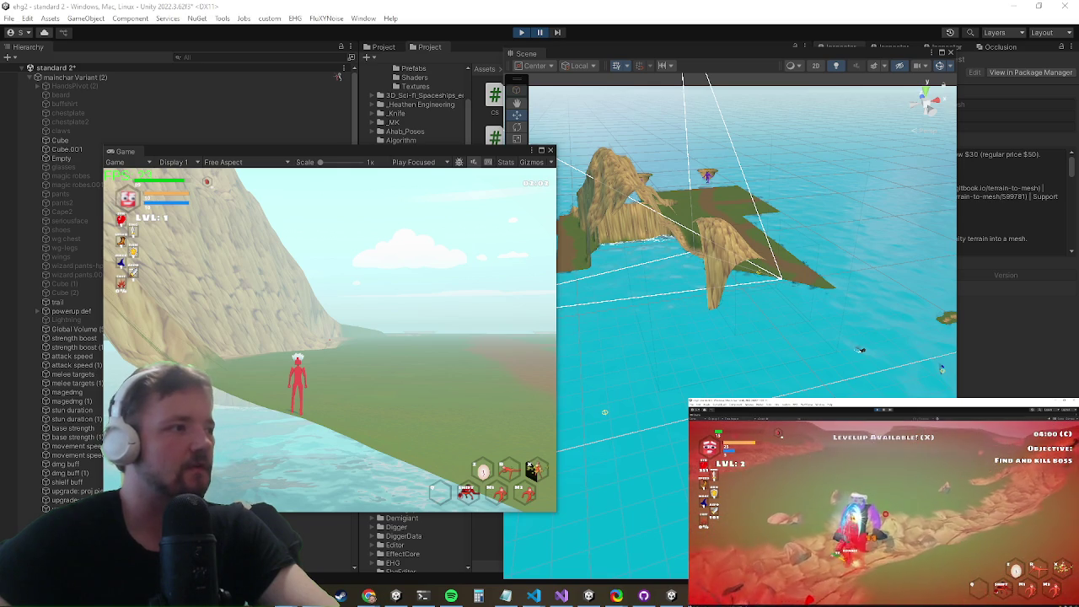
pyautogui.click(540, 33)
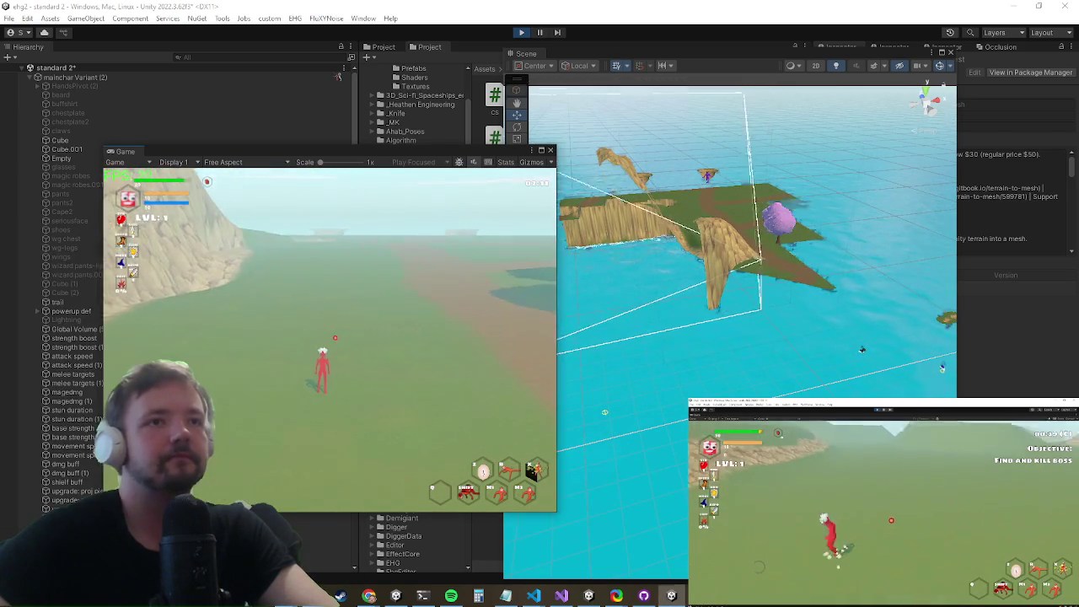
# Step: Open and close the in-game Settings menu, then return to TerrainCullingSystem.cs in Visual Studio
pyautogui.press('Escape')
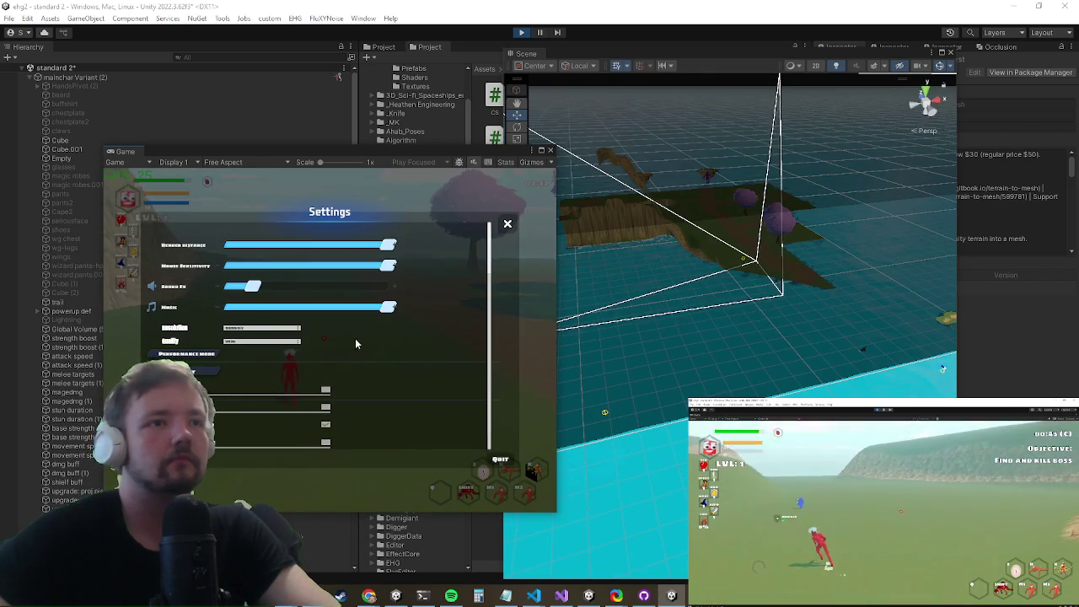
pyautogui.press('Escape')
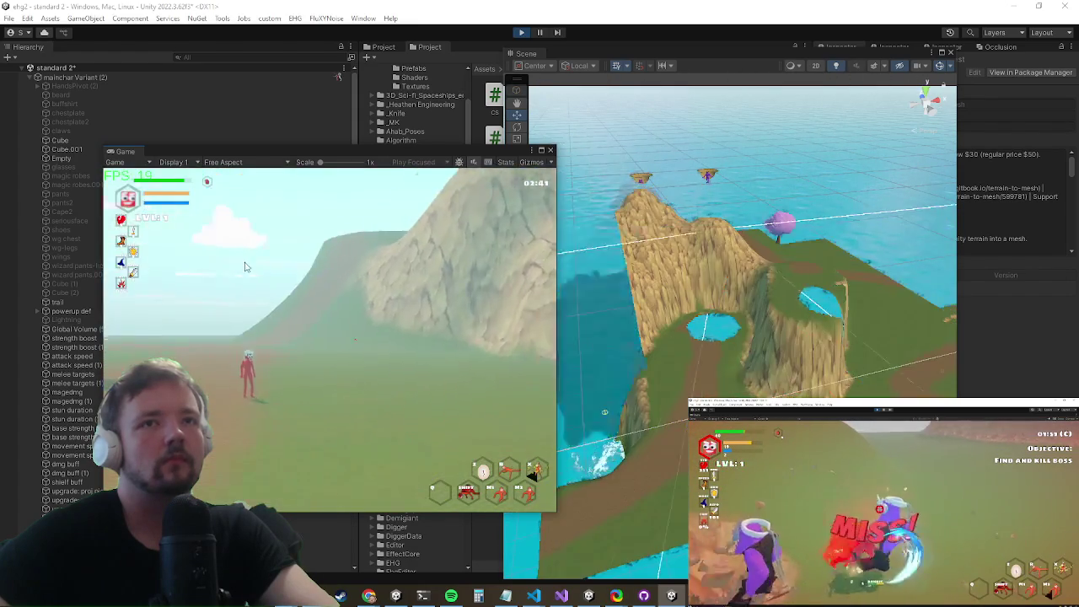
pyautogui.hotkey('alt', 'Tab')
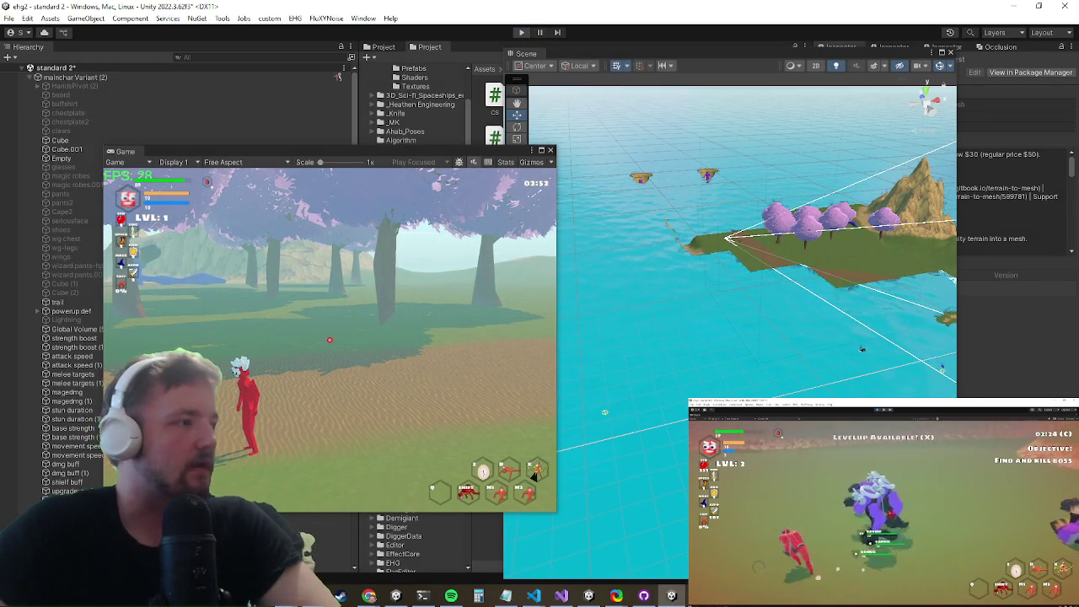
pyautogui.hotkey('alt', 'Tab')
pyautogui.scroll(4, 316, 228)
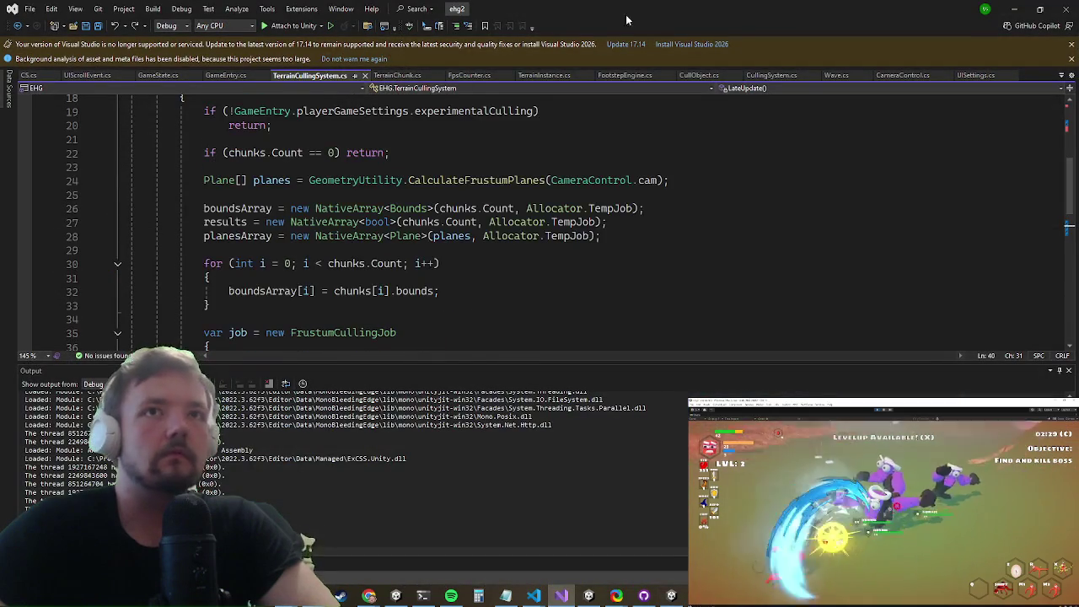
# Step: Check TerrainChunk's code, then scroll TerrainInstance.cs down to line 301
pyautogui.click(377, 75)
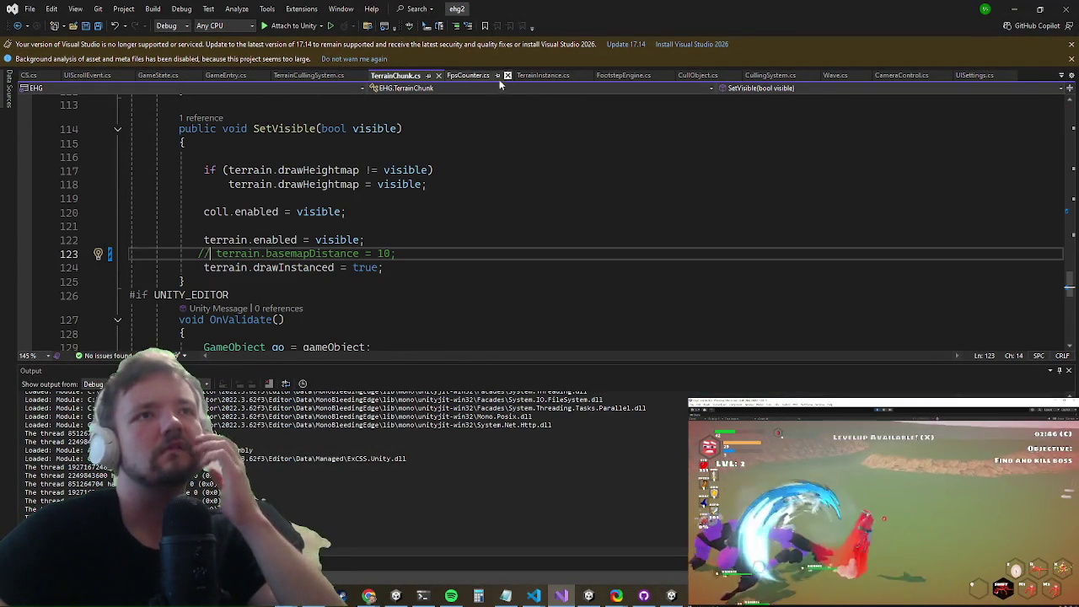
pyautogui.click(552, 75)
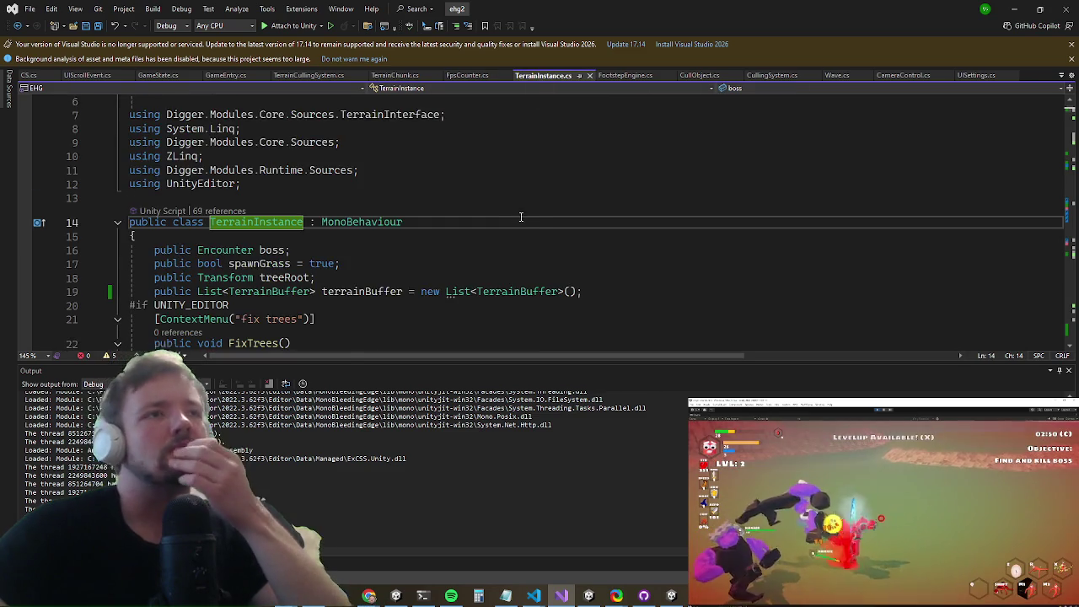
pyautogui.scroll(-15, 505, 210)
pyautogui.scroll(-20, 489, 205)
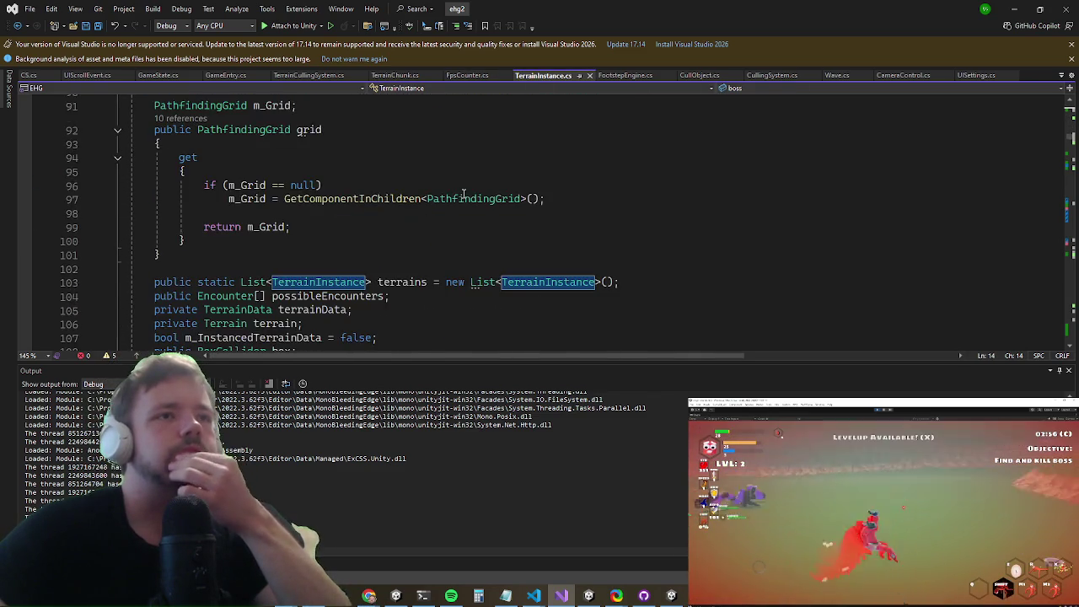
pyautogui.scroll(-19, 439, 194)
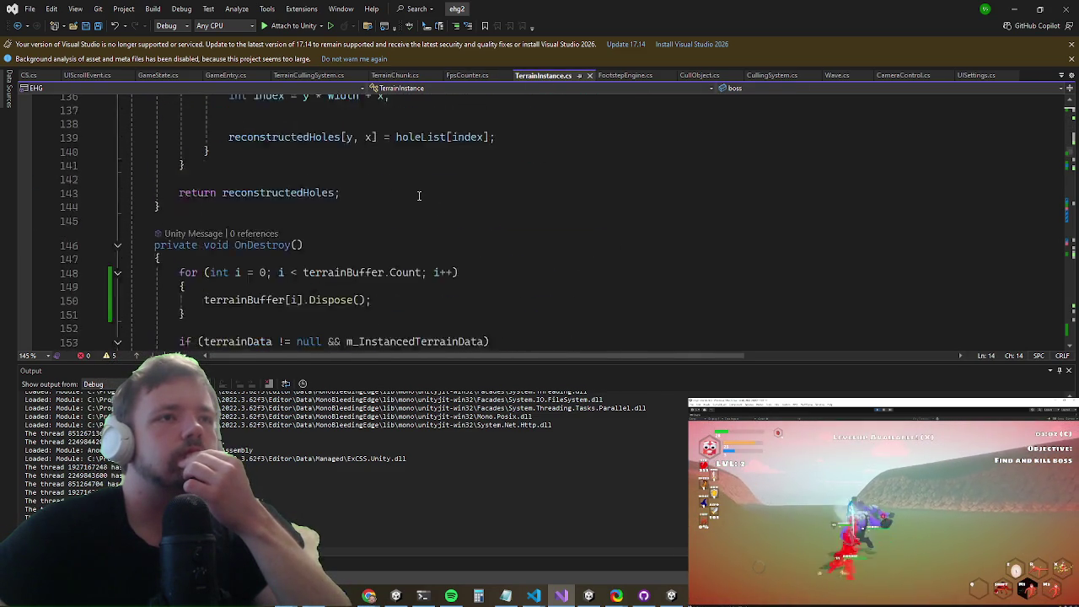
pyautogui.scroll(-7, 392, 190)
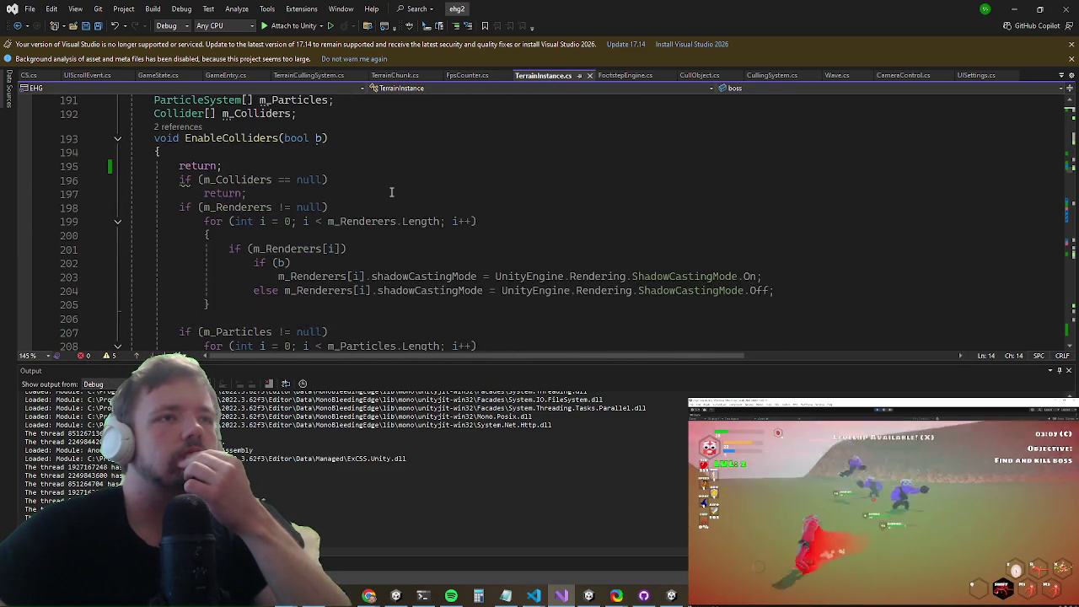
pyautogui.scroll(-20, 375, 190)
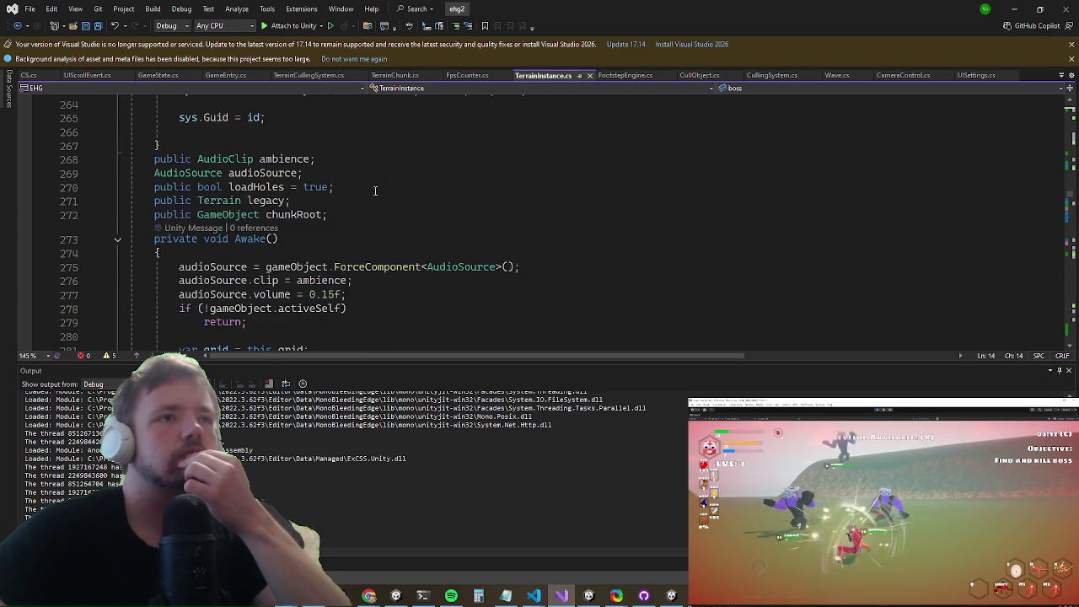
pyautogui.scroll(-4, 349, 181)
pyautogui.scroll(2, 343, 176)
pyautogui.scroll(-2, 232, 183)
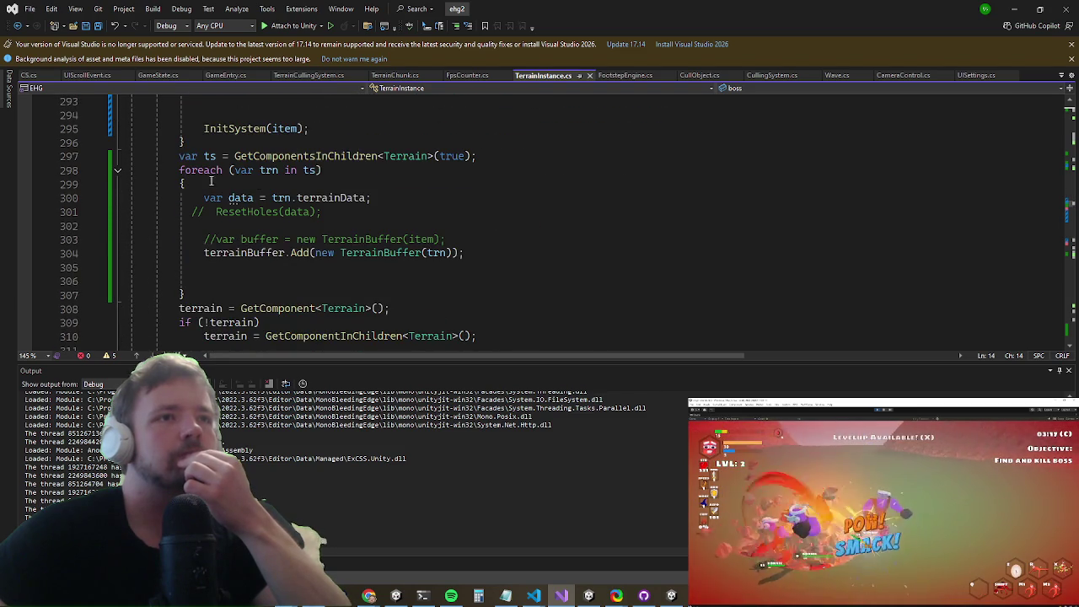
# Step: Remove the // before ResetHoles(data) and minimize Visual Studio so Unity recompiles
pyautogui.moveTo(200, 211); pyautogui.dragTo(193, 212)
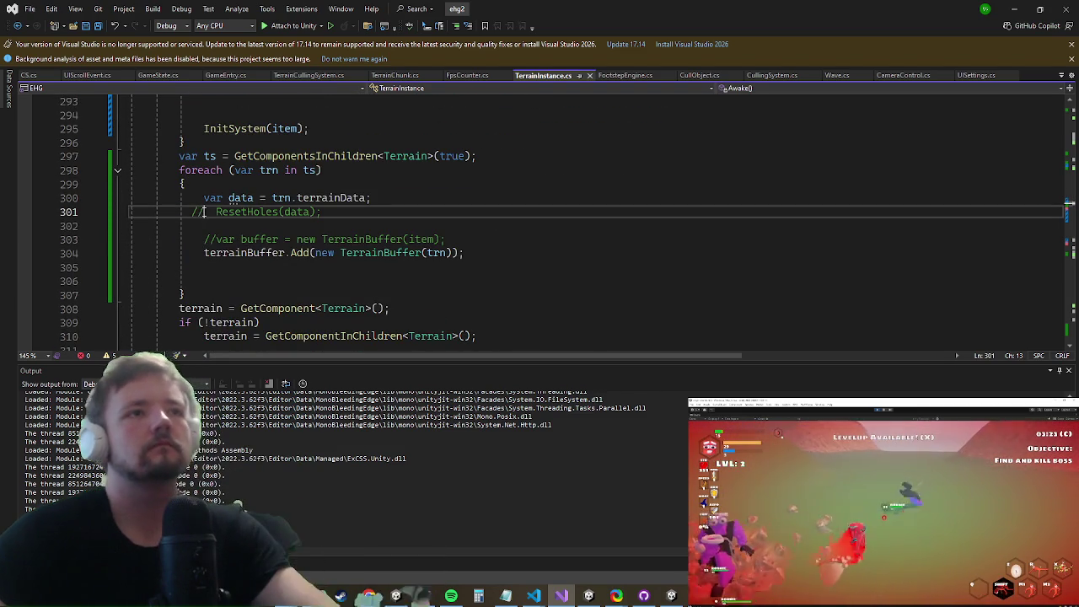
pyautogui.press('Delete')
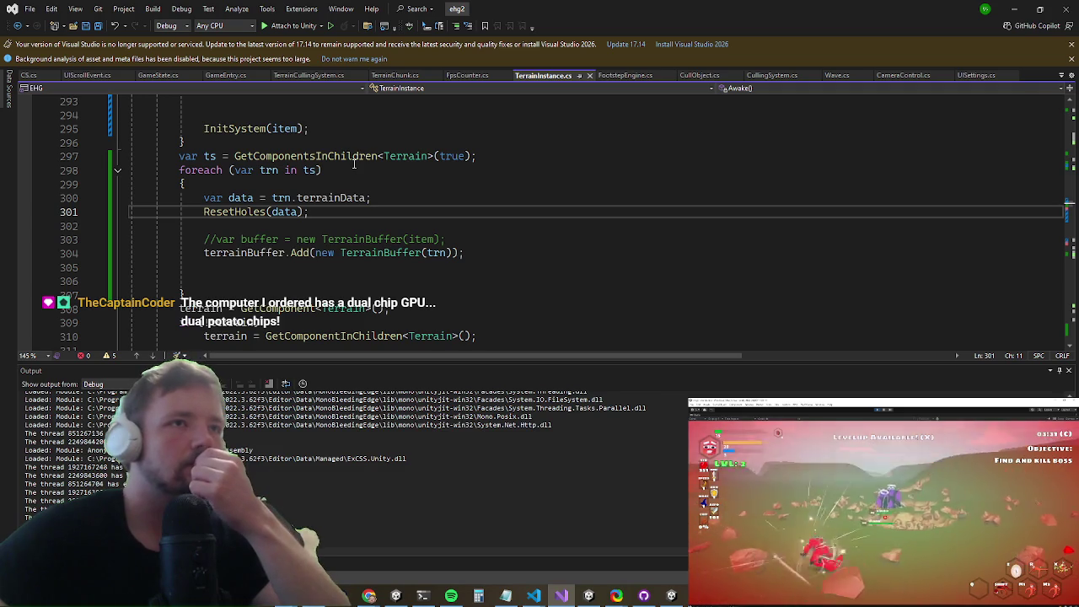
pyautogui.click(1018, 5)
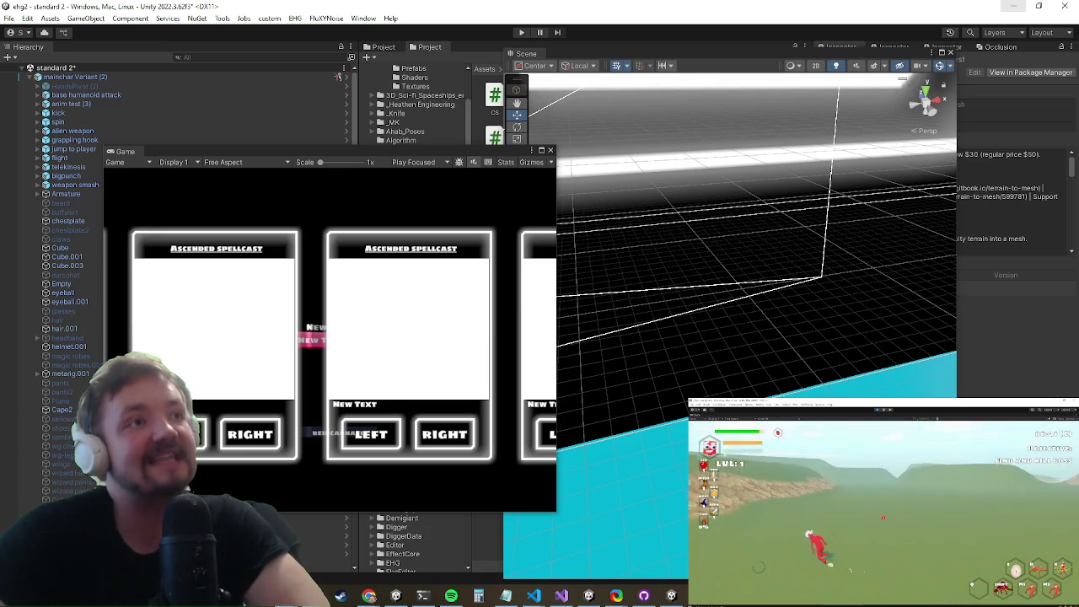
# Step: Enter Play mode to test the re-enabled terrain hole reset
pyautogui.click(522, 32)
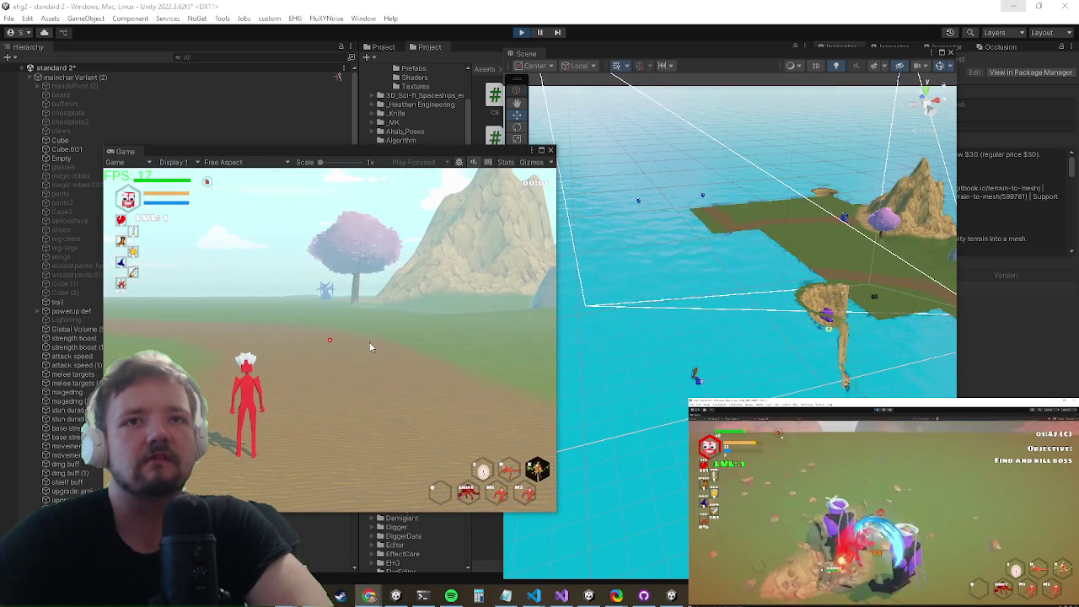
# Step: View the island terrain in the Scene view, then re-comment ResetHoles(data) on line 301
pyautogui.click(581, 363)
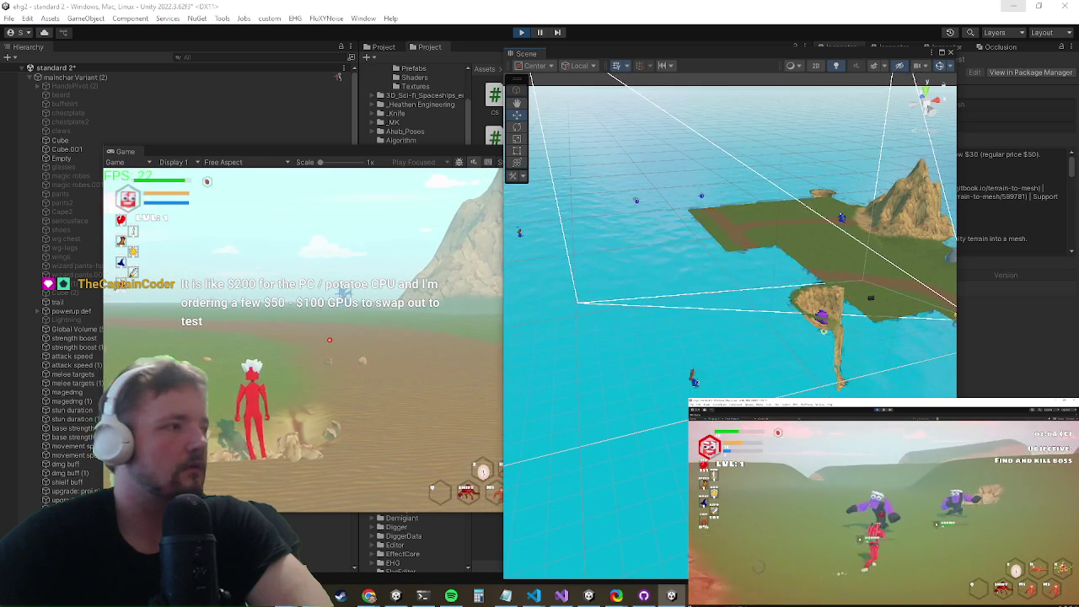
pyautogui.hotkey('alt', 'Tab')
pyautogui.click(207, 253)
pyautogui.click(199, 212)
pyautogui.hotkey('ctrl', 'k')
pyautogui.hotkey('ctrl', 'c')
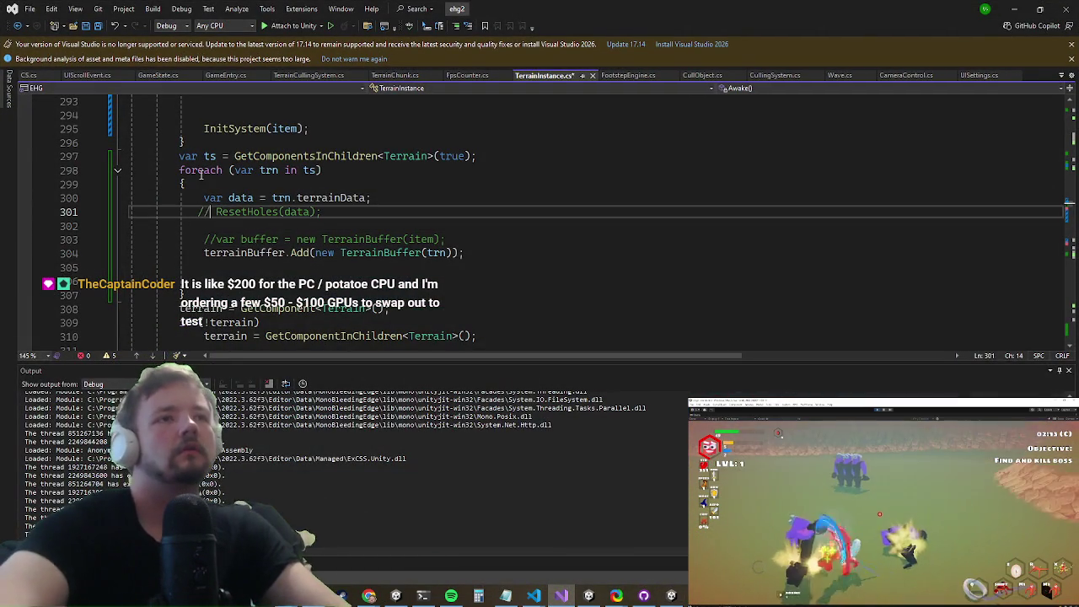
# Step: Stop Play mode in Unity, check line 305 in Visual Studio unchanged, and return to Unity
pyautogui.click(1011, 7)
pyautogui.click(521, 32)
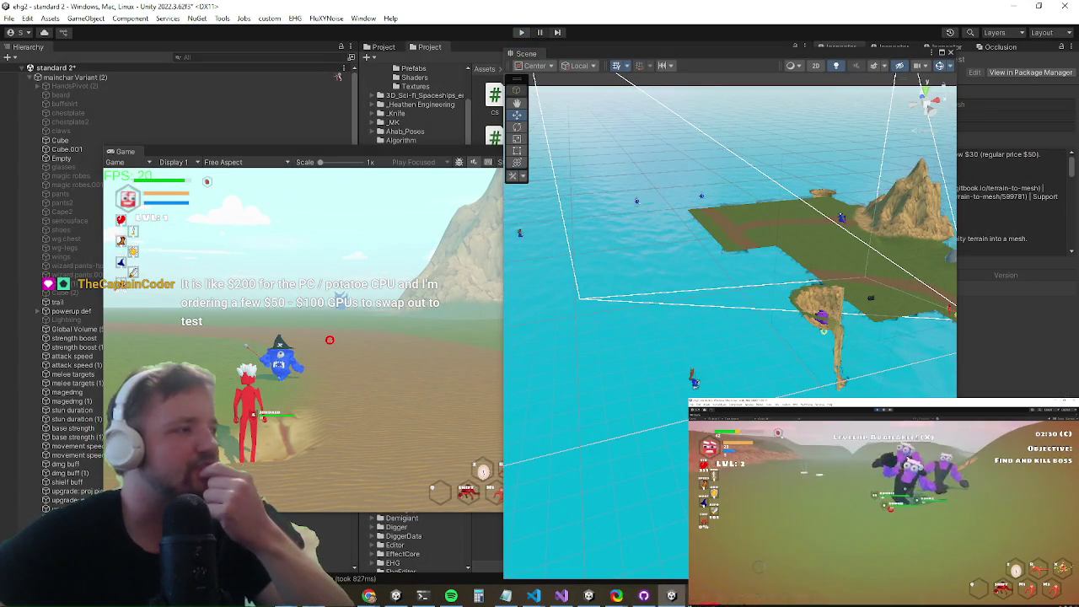
pyautogui.hotkey('alt', 'Tab')
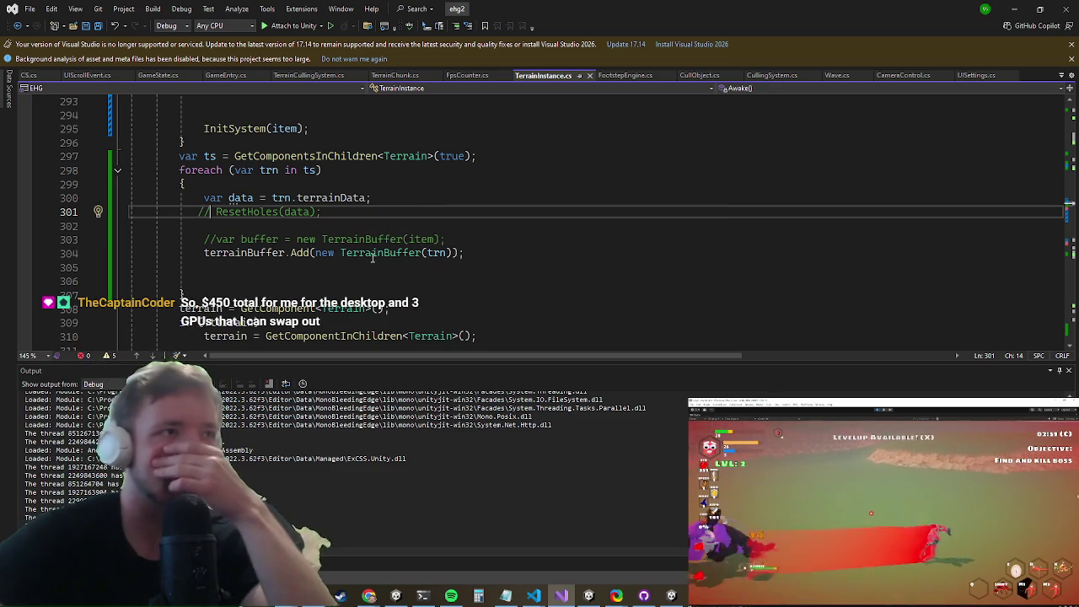
pyautogui.click(369, 267)
pyautogui.click(1016, 8)
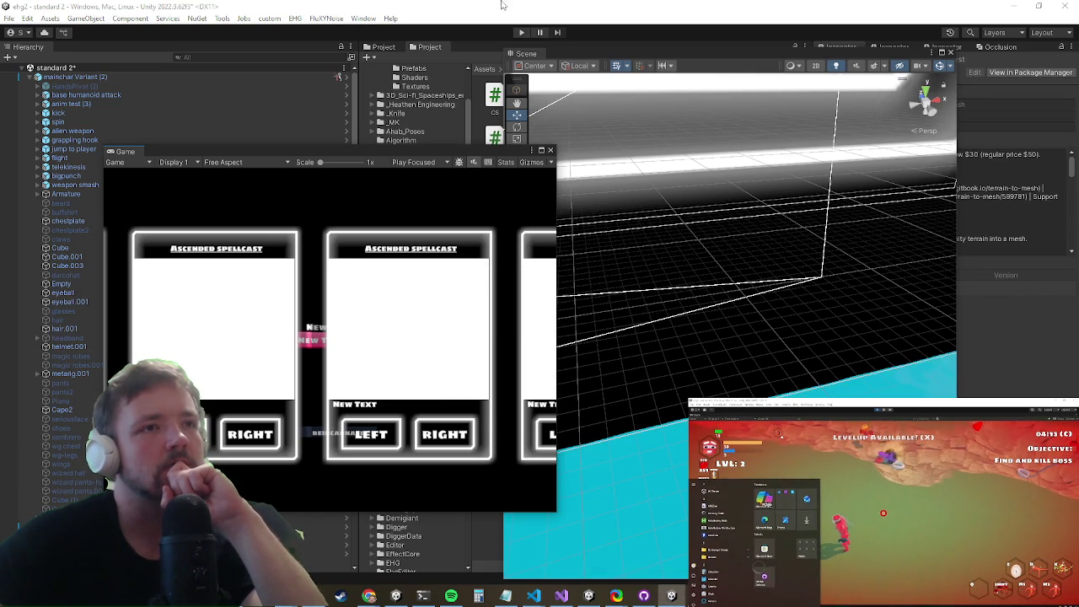
# Step: Play-test the game, open the in-game Settings menu with Escape, then switch to Visual Studio
pyautogui.click(521, 32)
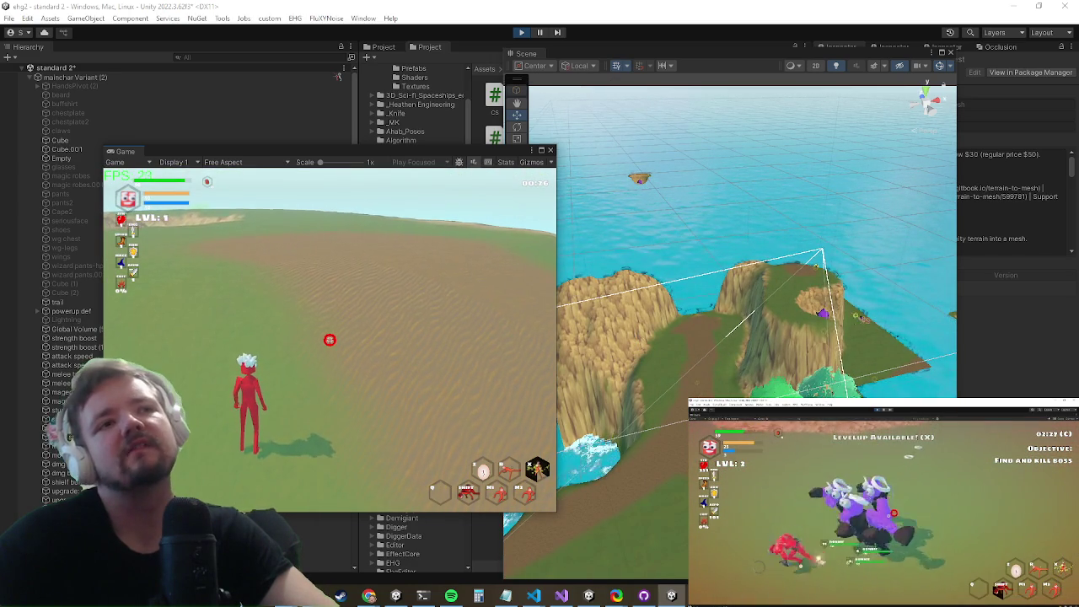
pyautogui.press('Escape')
pyautogui.hotkey('alt', 'Tab')
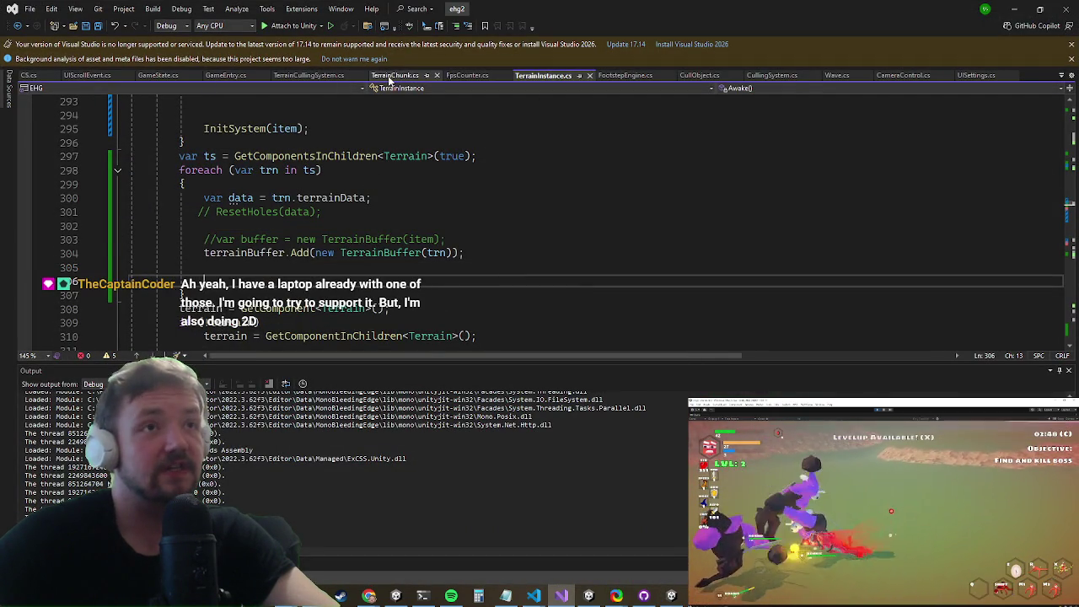
# Step: Comment out coll.enabled = visible on line 120 of TerrainChunk.cs and return to Unity
pyautogui.click(390, 76)
pyautogui.click(187, 210)
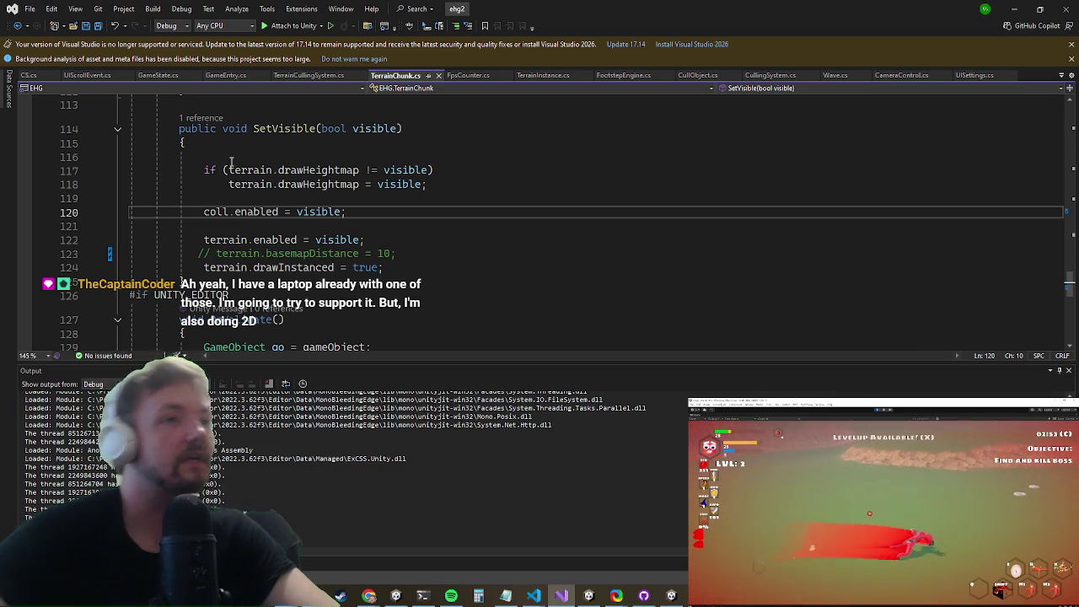
pyautogui.write('//')
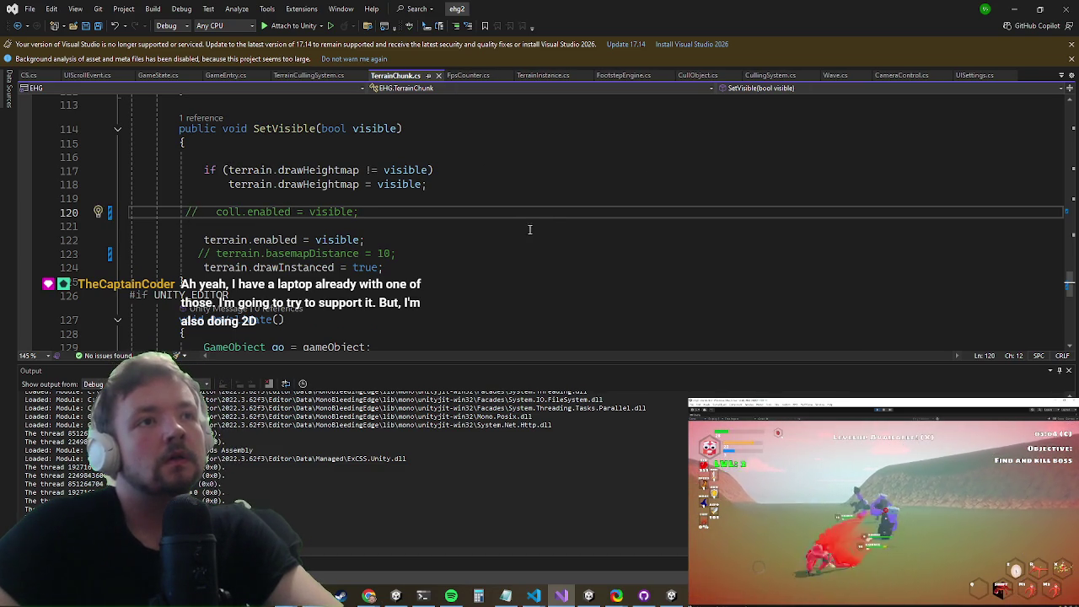
pyautogui.click(199, 239)
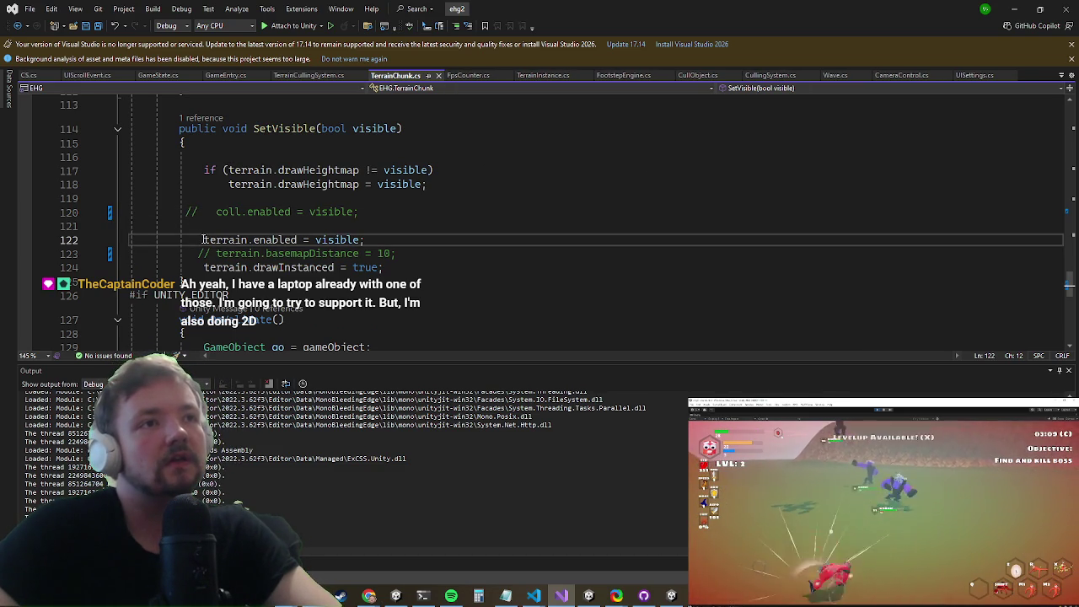
pyautogui.click(1013, 8)
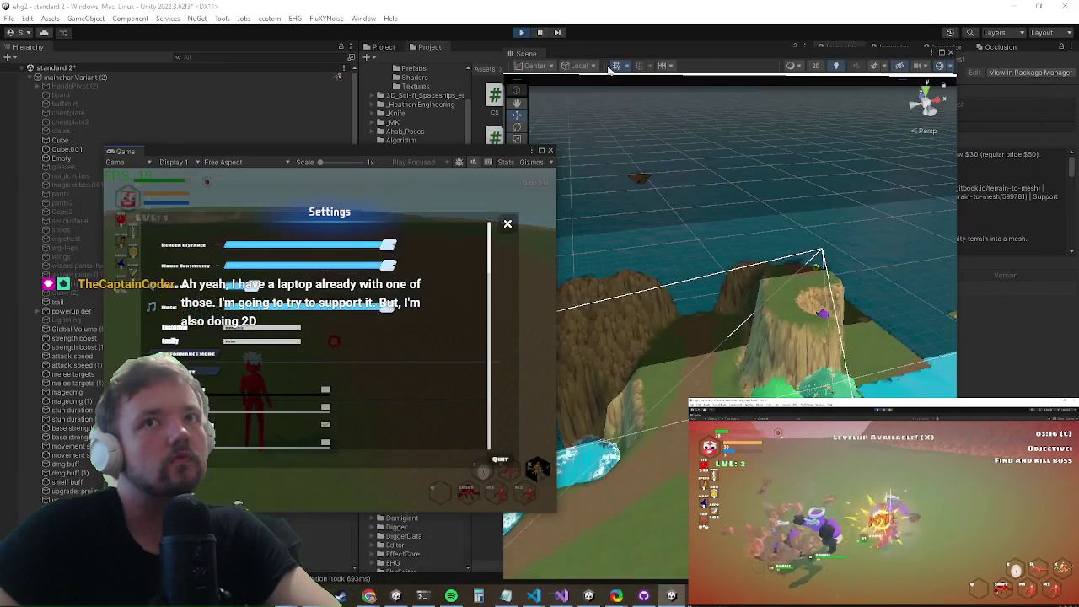
# Step: Stop the running play session so Unity recompiles the collider change
pyautogui.click(522, 33)
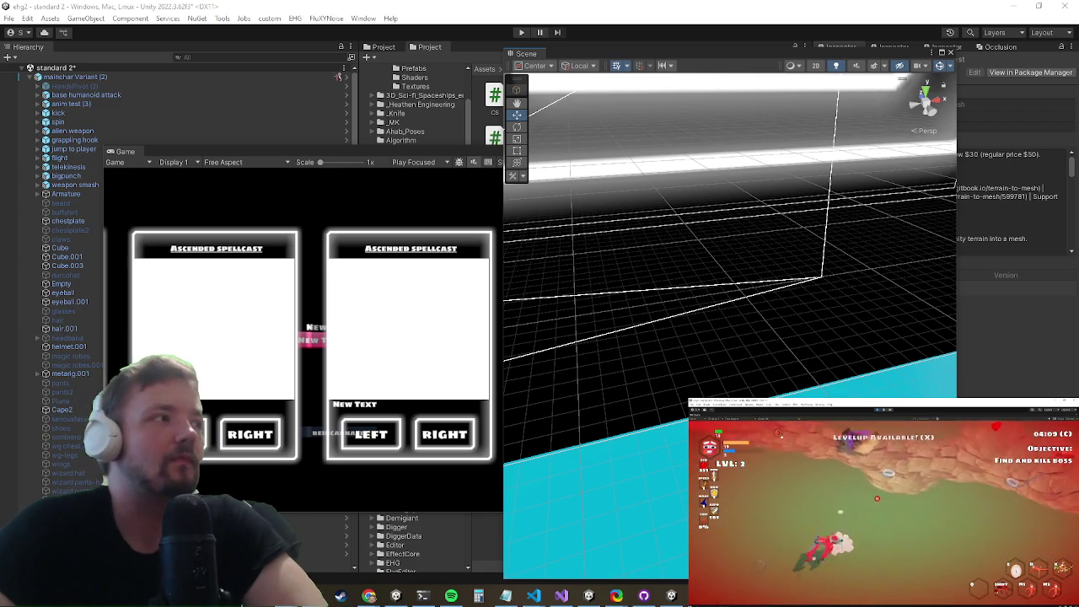
pyautogui.press('super')
pyautogui.press('super')
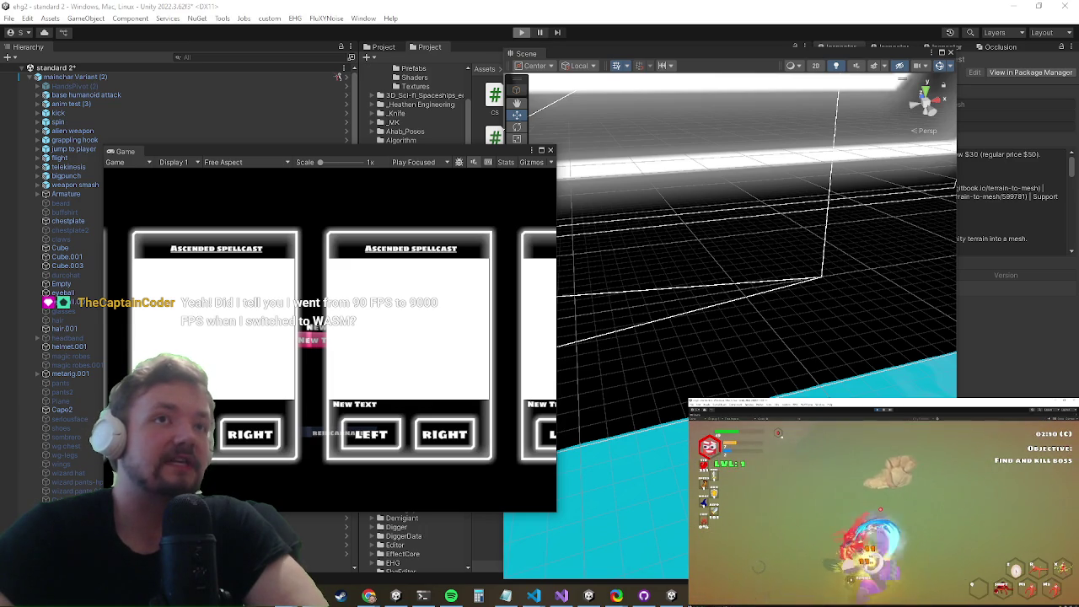
# Step: Play-test the collider change with Ctrl+P, then open the Profiler with Ctrl+7
pyautogui.hotkey('ctrl', 'p')
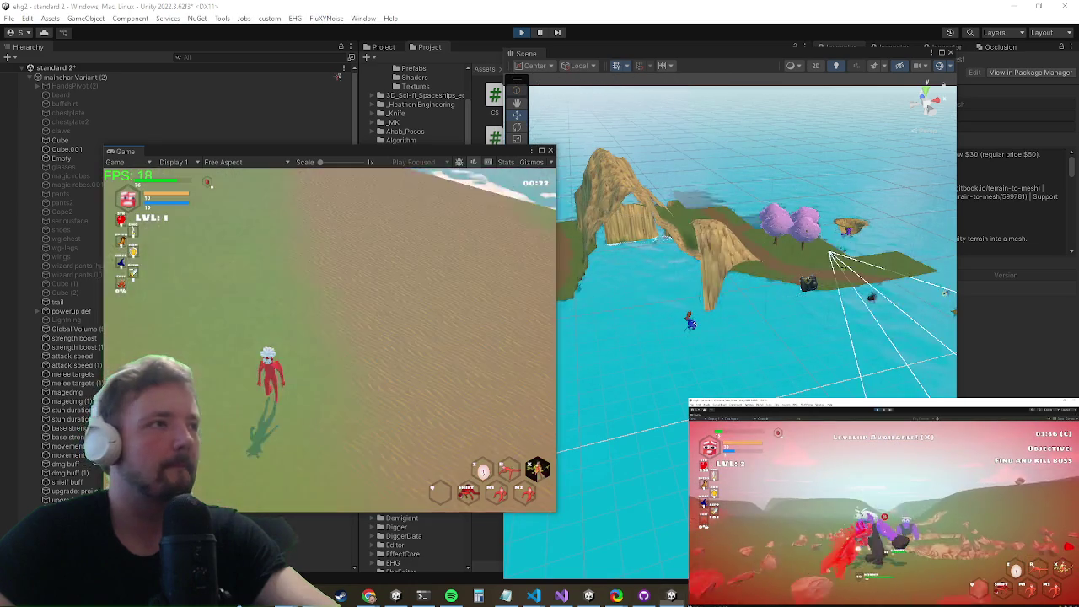
pyautogui.press('super')
pyautogui.press('super')
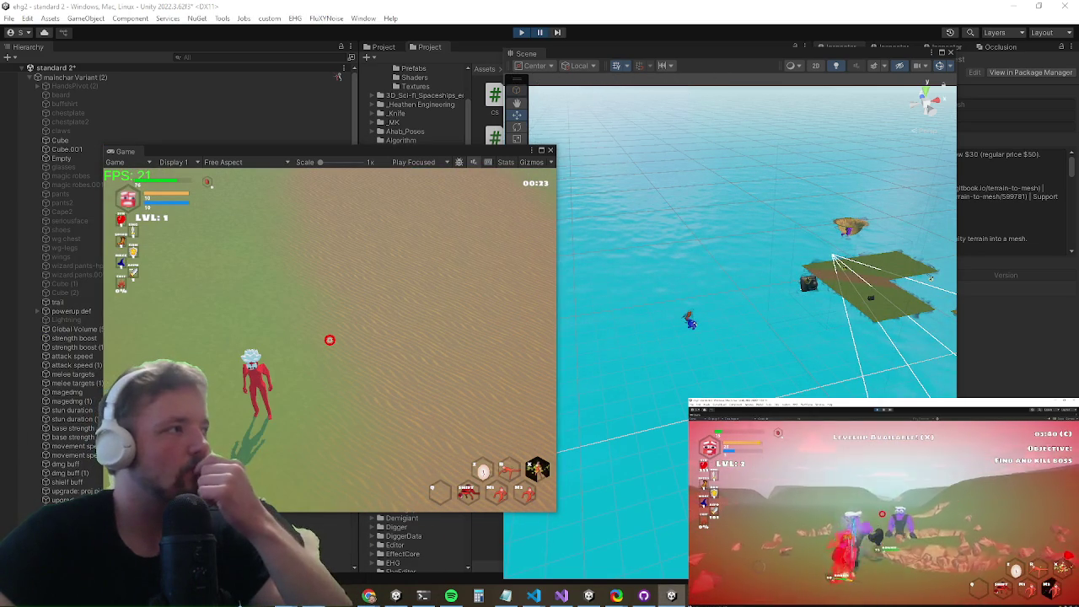
pyautogui.hotkey('ctrl', '7')
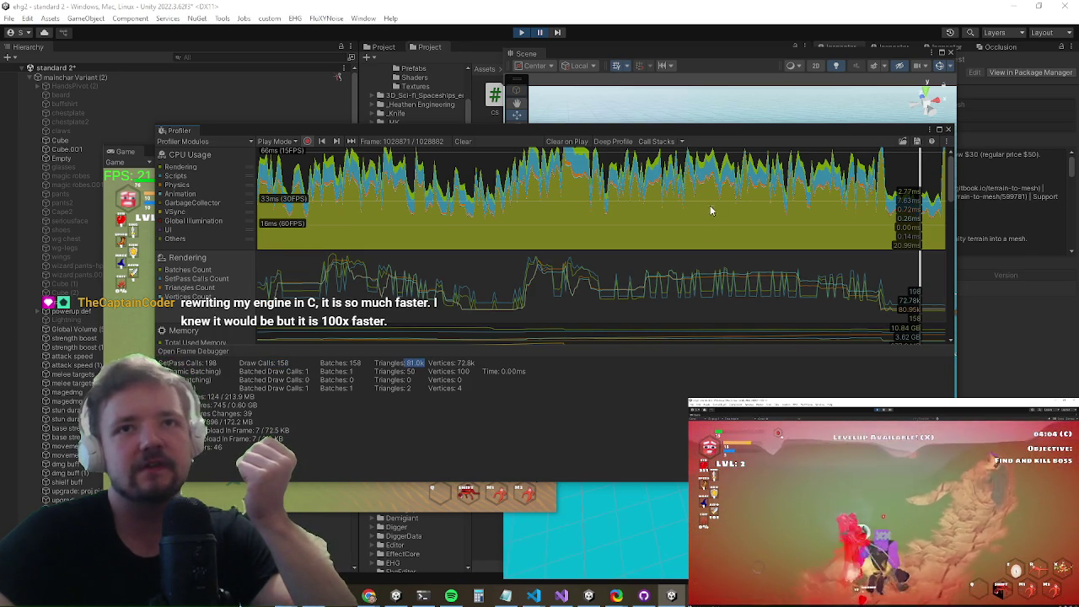
# Step: Switch the Profiler to the CPU Hierarchy view and expand UniversalRenderTotal
pyautogui.click(920, 214)
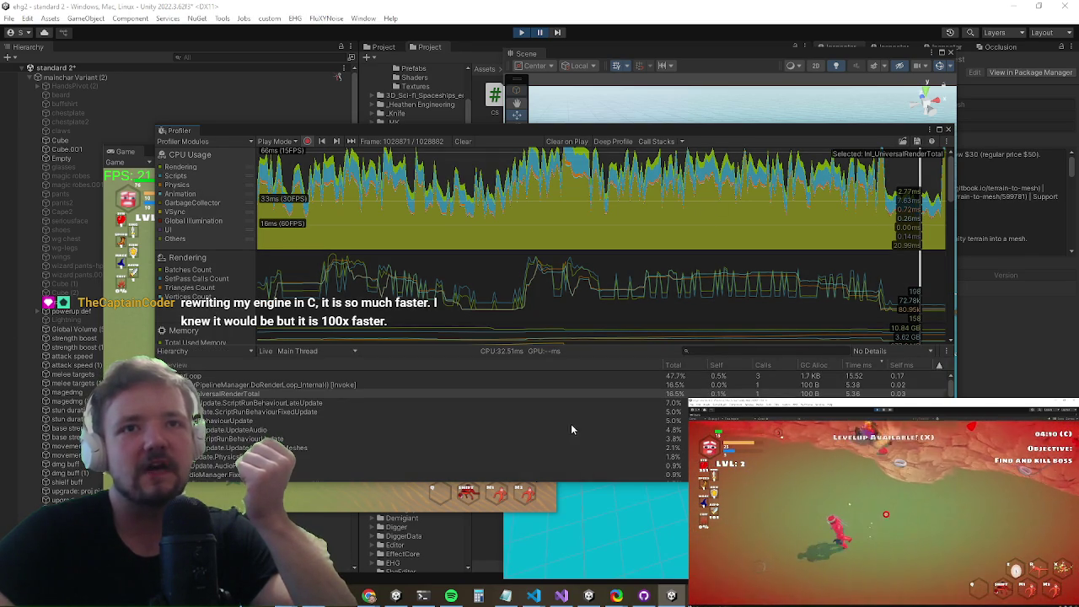
pyautogui.click(860, 393)
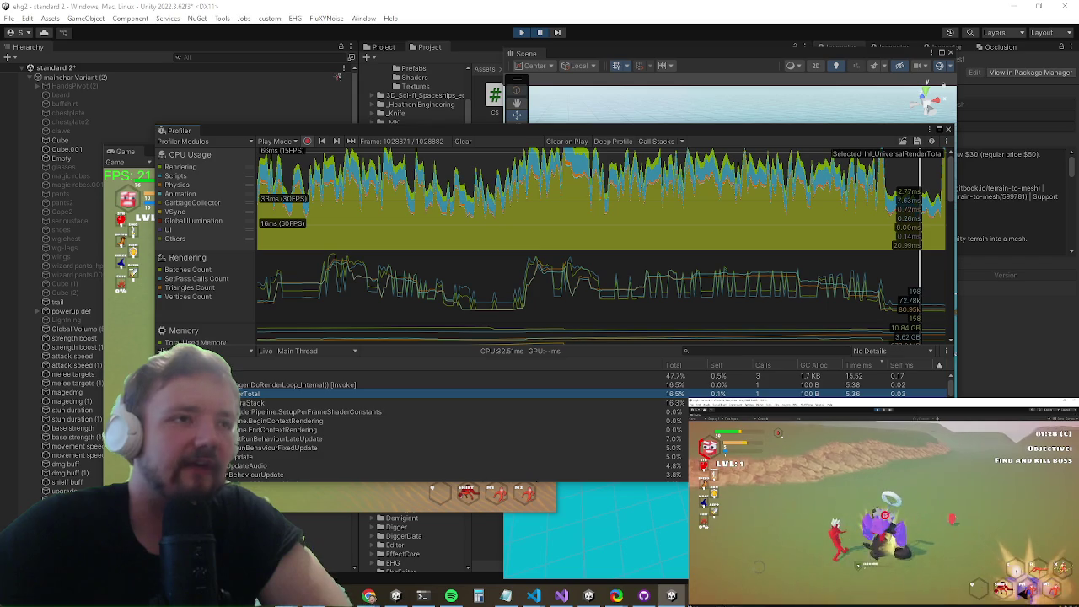
pyautogui.press('Right')
pyautogui.press('Down')
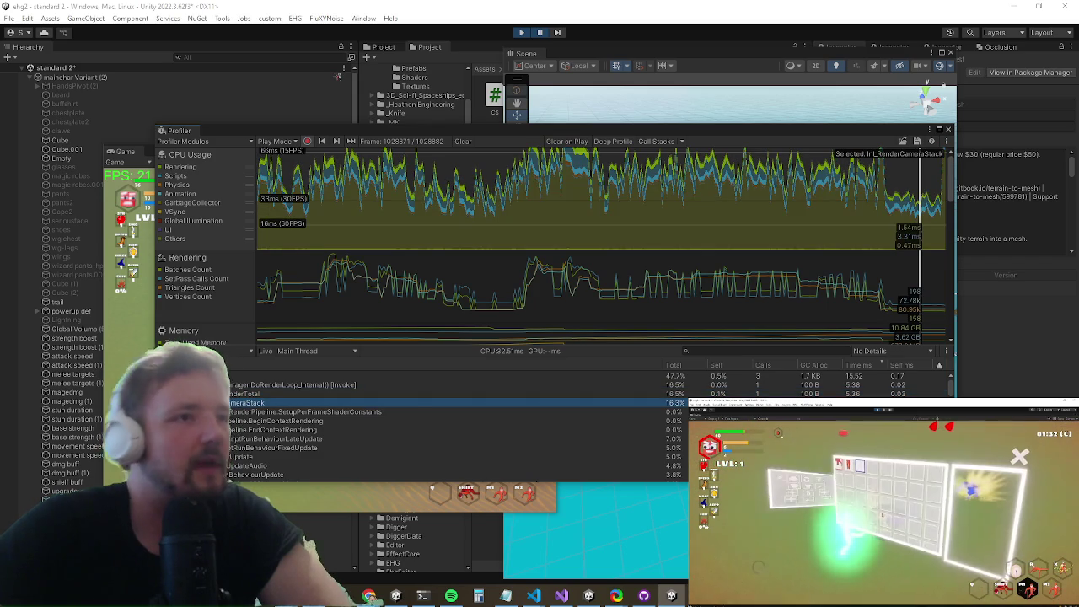
# Step: Expand the camera stack and ScriptableRenderContext.Submit to reveal shadow preparation and MainCamera rendering
pyautogui.press('Right')
pyautogui.click(251, 413)
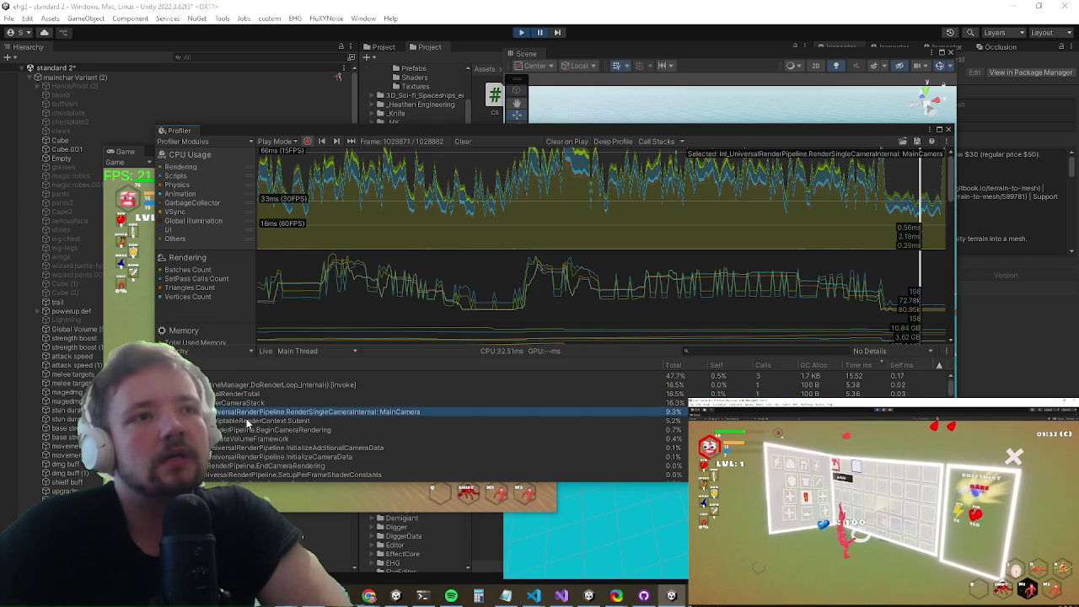
pyautogui.click(232, 423)
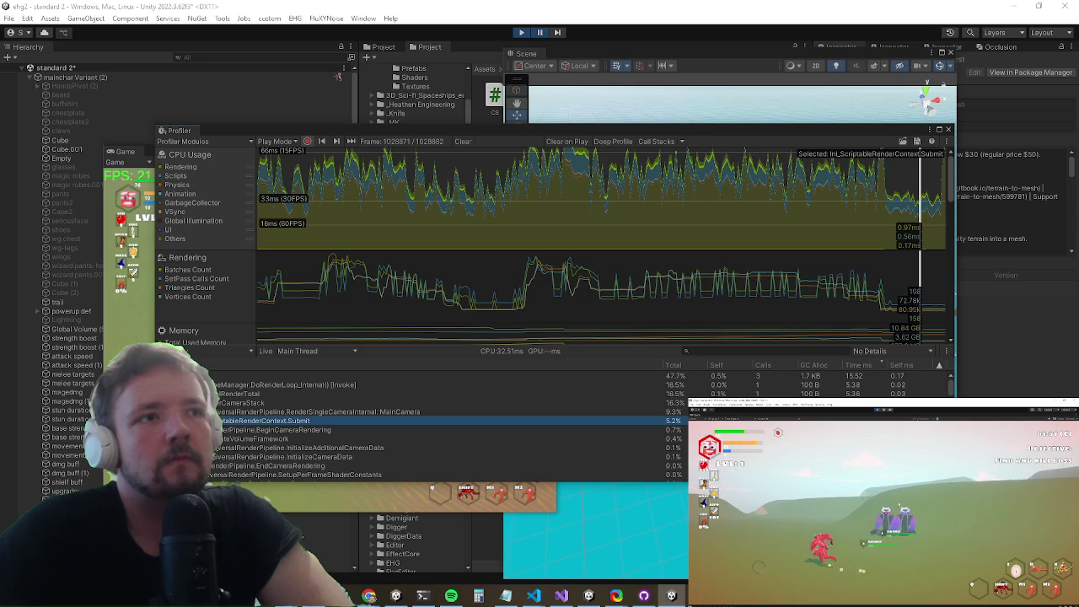
pyautogui.press('Right')
pyautogui.click(252, 438)
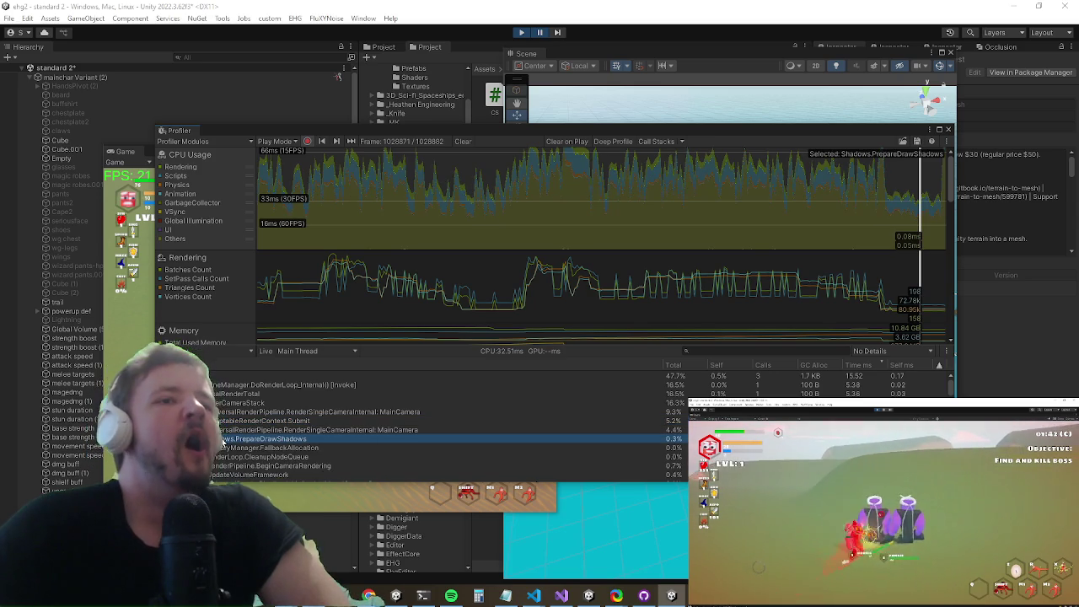
pyautogui.click(320, 429)
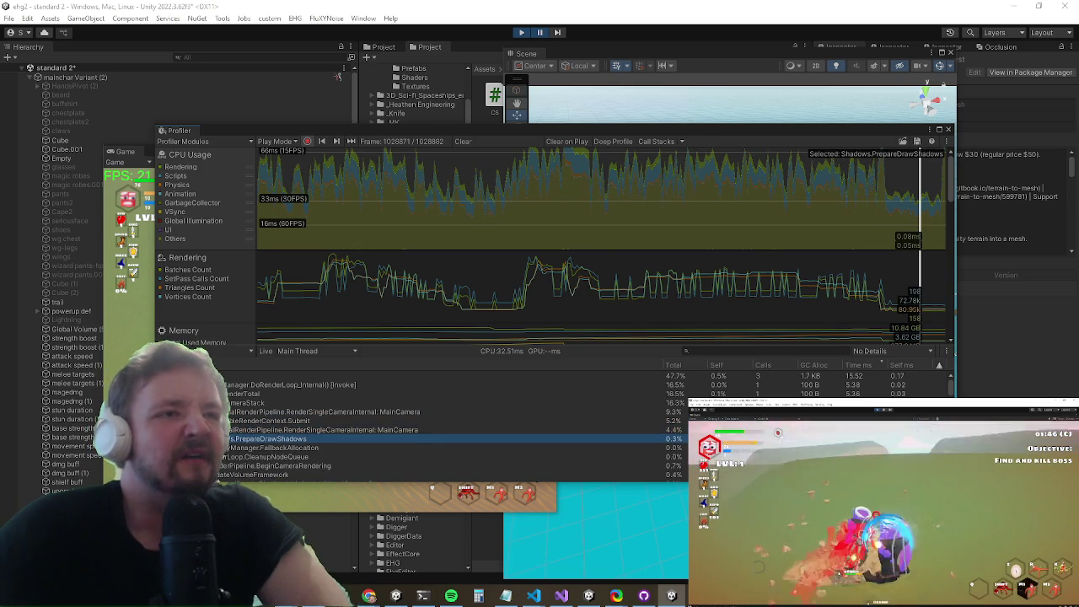
# Step: Expand RenderSingleCameraInternal: MainCamera down to the renderer Execute and MainLightShadow entries
pyautogui.press('Right')
pyautogui.press('Down')
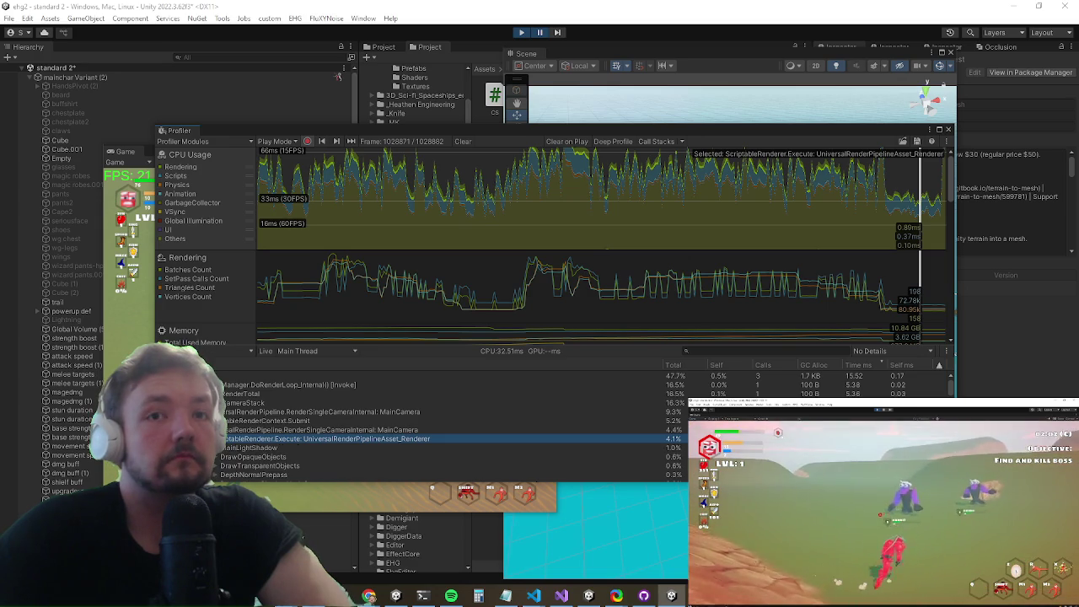
pyautogui.press('Right')
pyautogui.press('Down')
pyautogui.scroll(-2, 253, 412)
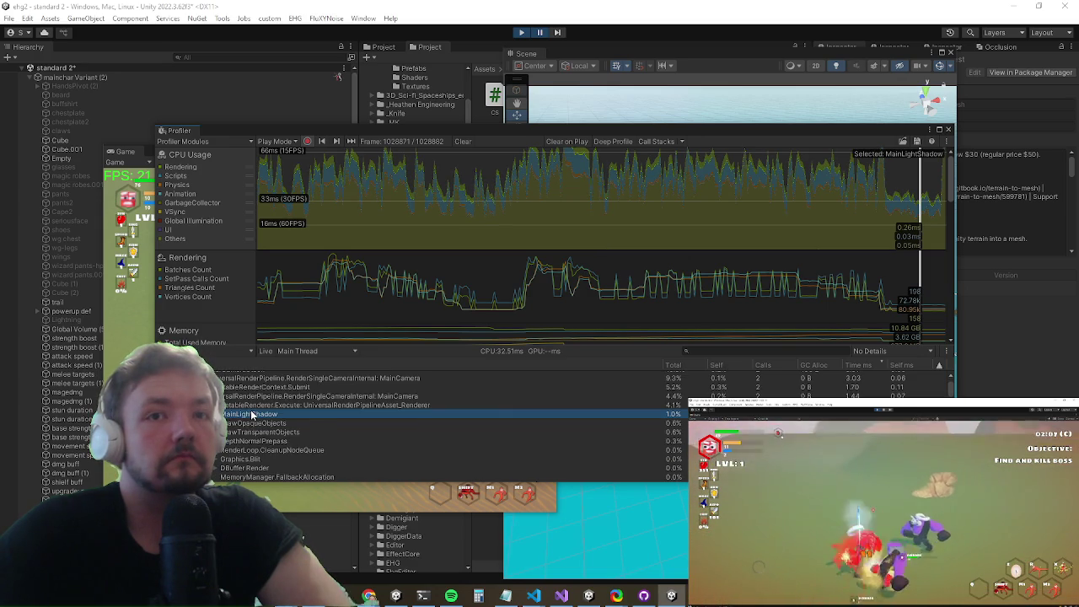
pyautogui.scroll(2, 250, 416)
pyautogui.click(248, 411)
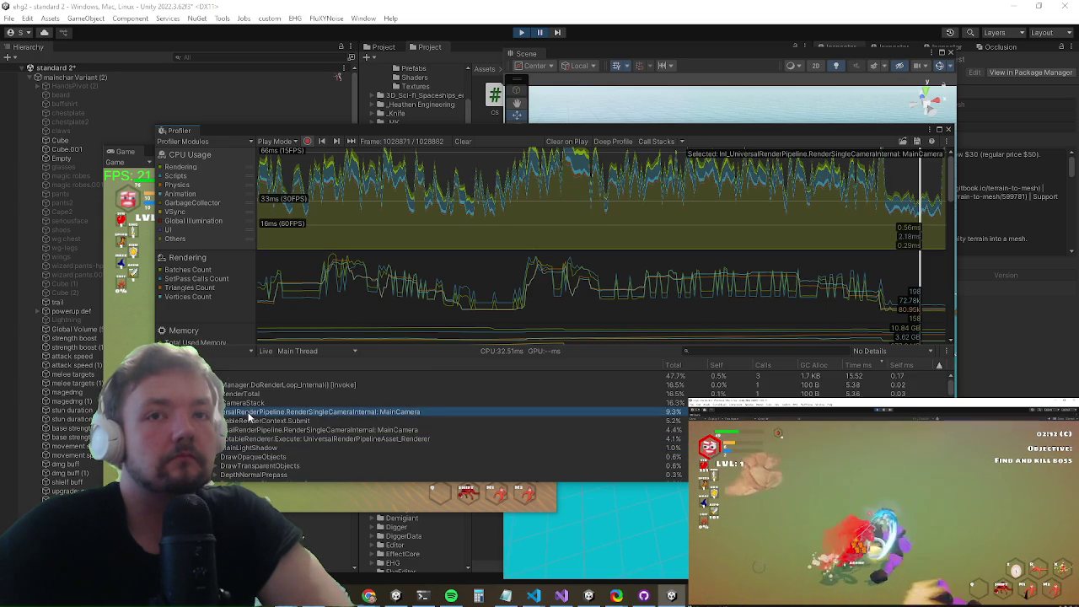
pyautogui.press('Down')
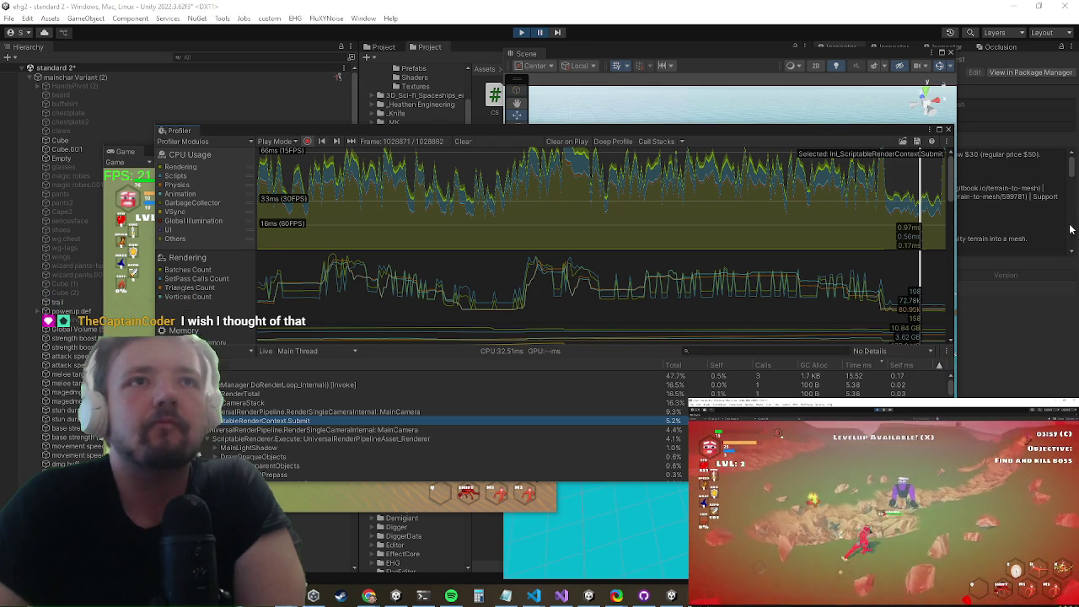
# Step: Pick an earlier frame and inspect the FixedUpdate calls and Animators.Update cost
pyautogui.click(880, 189)
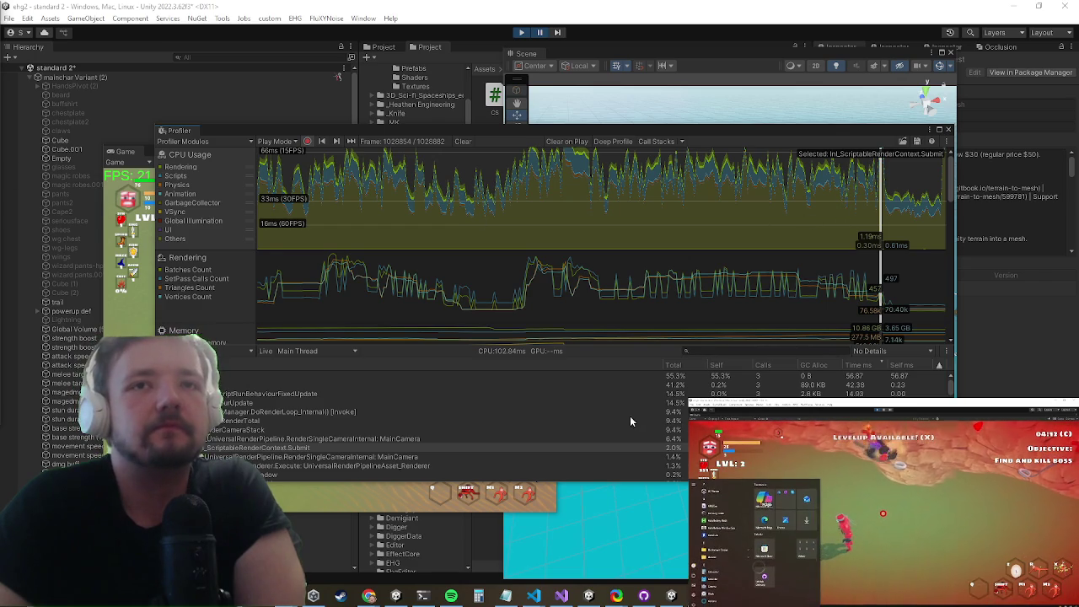
pyautogui.click(436, 413)
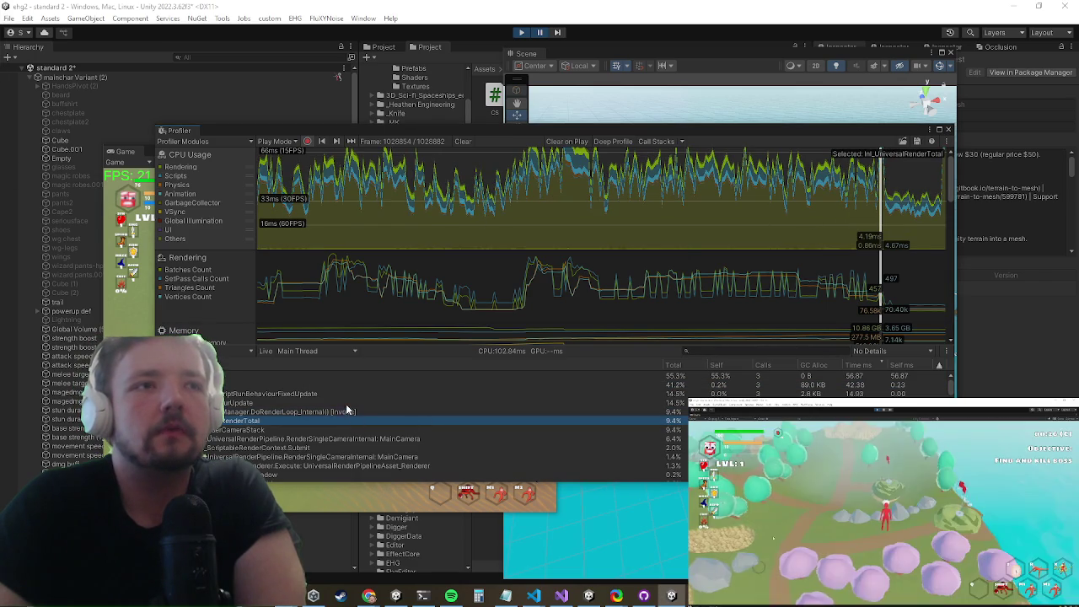
pyautogui.click(344, 405)
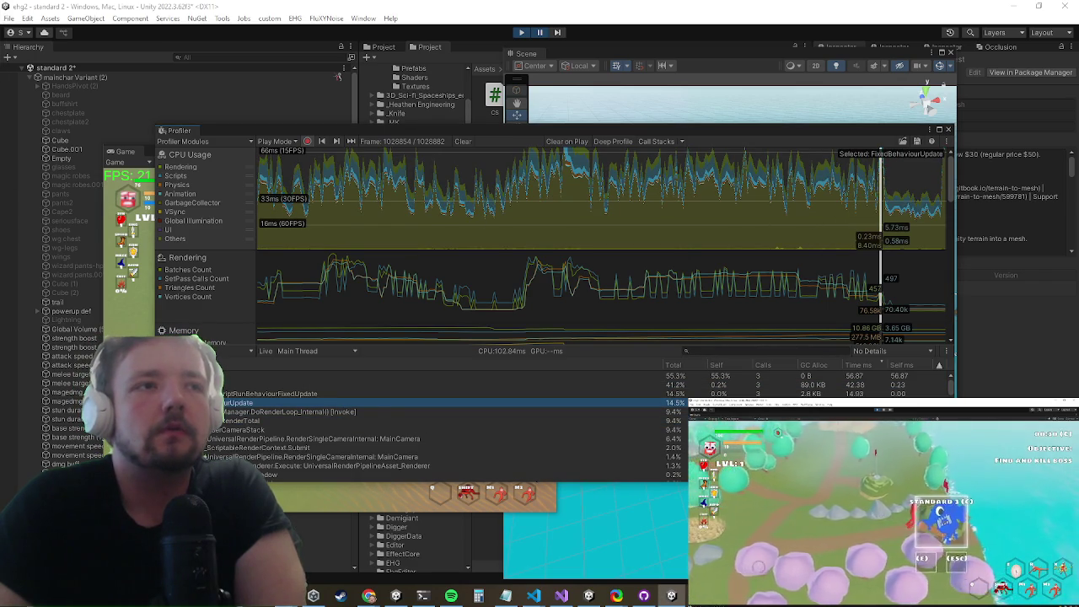
pyautogui.press('Right')
pyautogui.click(337, 412)
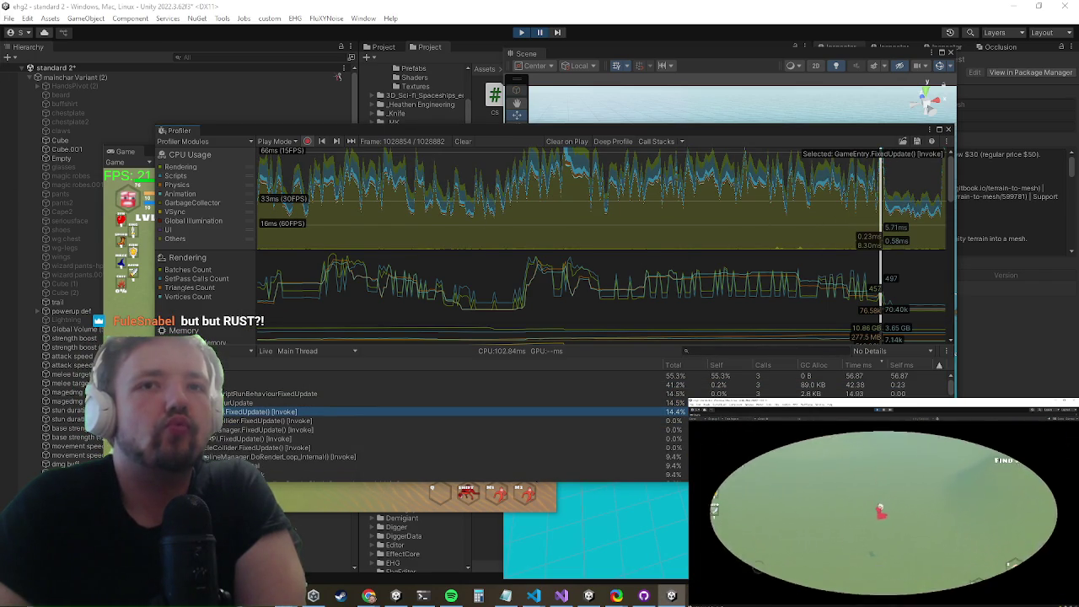
pyautogui.press('Left')
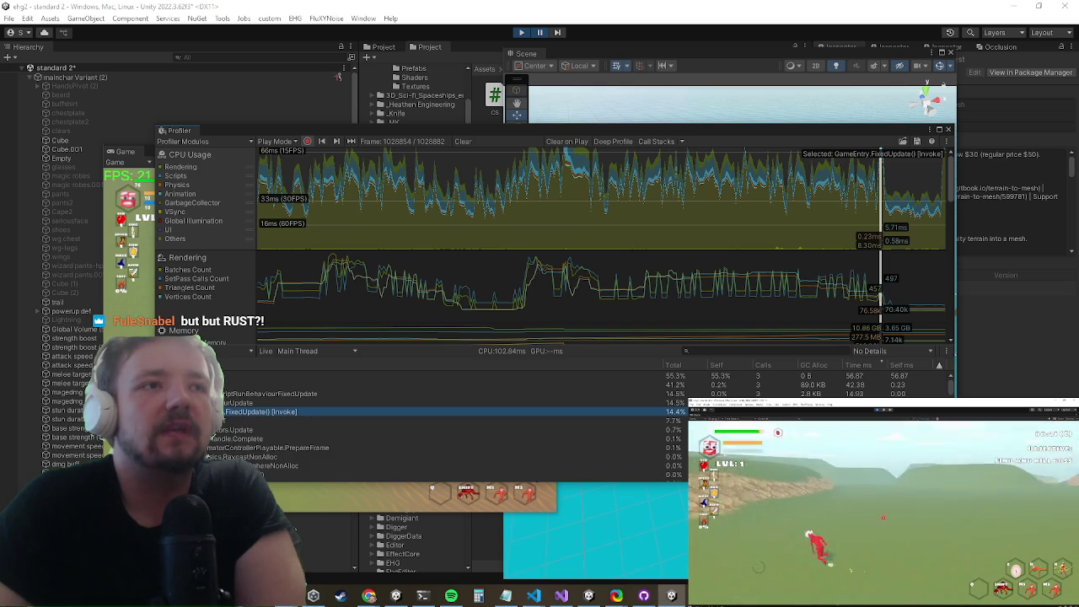
pyautogui.click(223, 420)
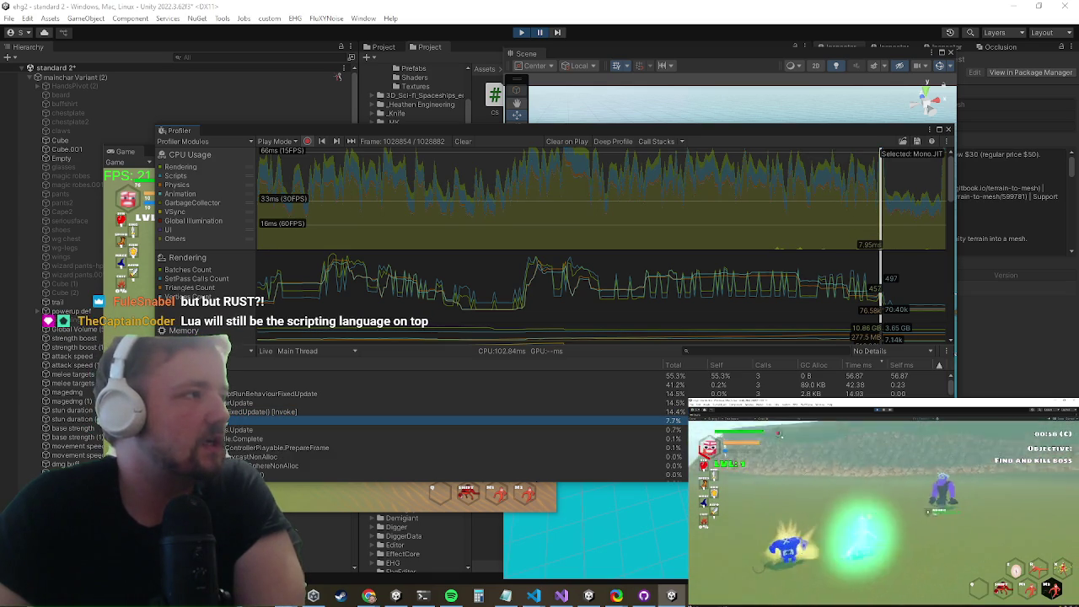
pyautogui.click(279, 430)
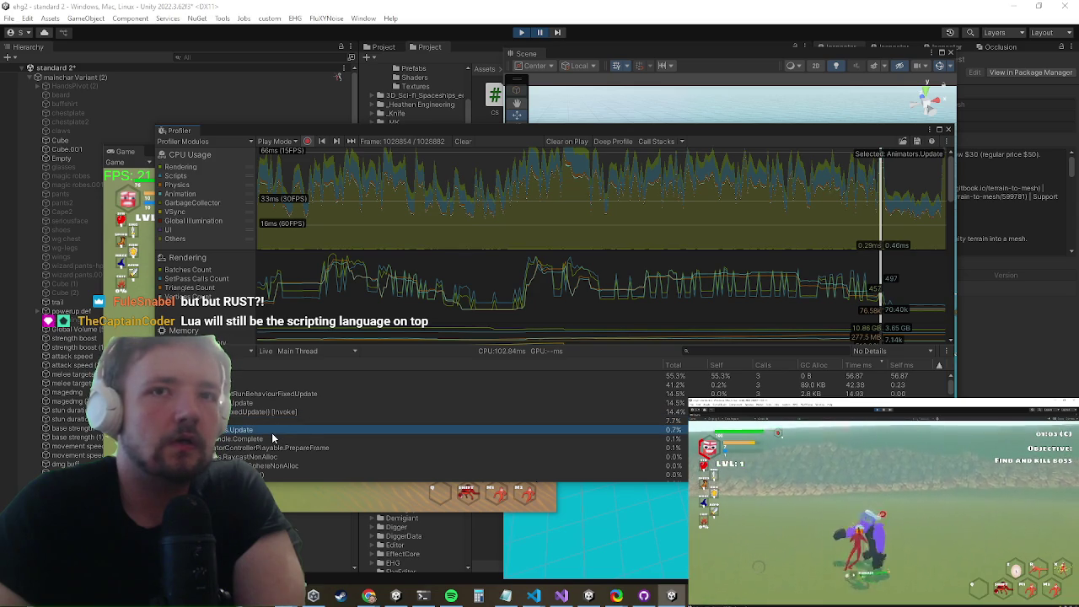
# Step: On the next frame, expand TerrainCullingSystem.LateUpdate to its ValidateMaterial and Graphics.Blit calls
pyautogui.click(884, 209)
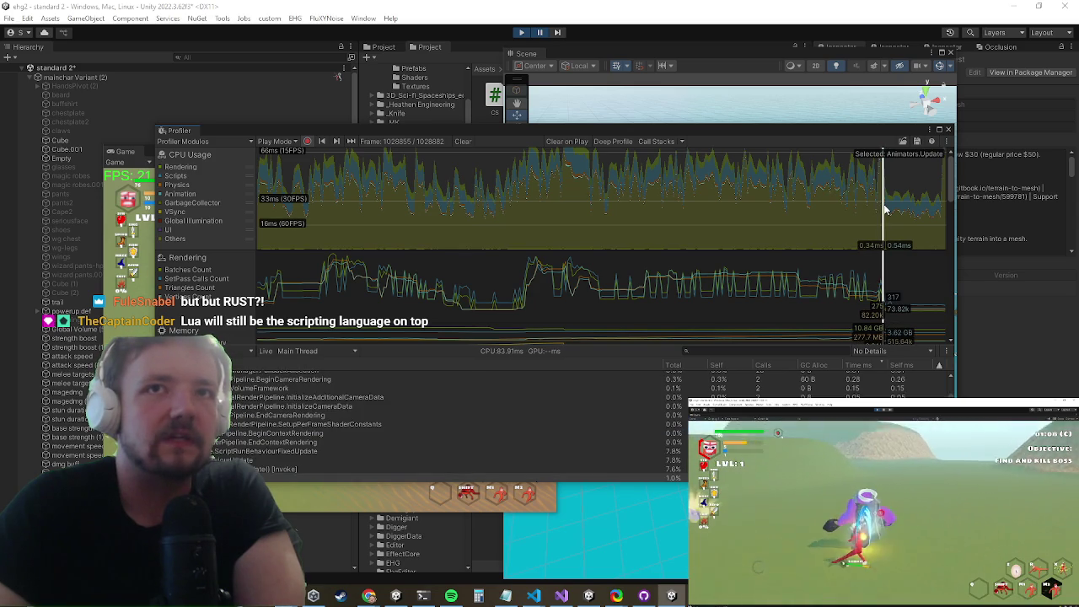
pyautogui.scroll(5, 629, 405)
pyautogui.click(534, 394)
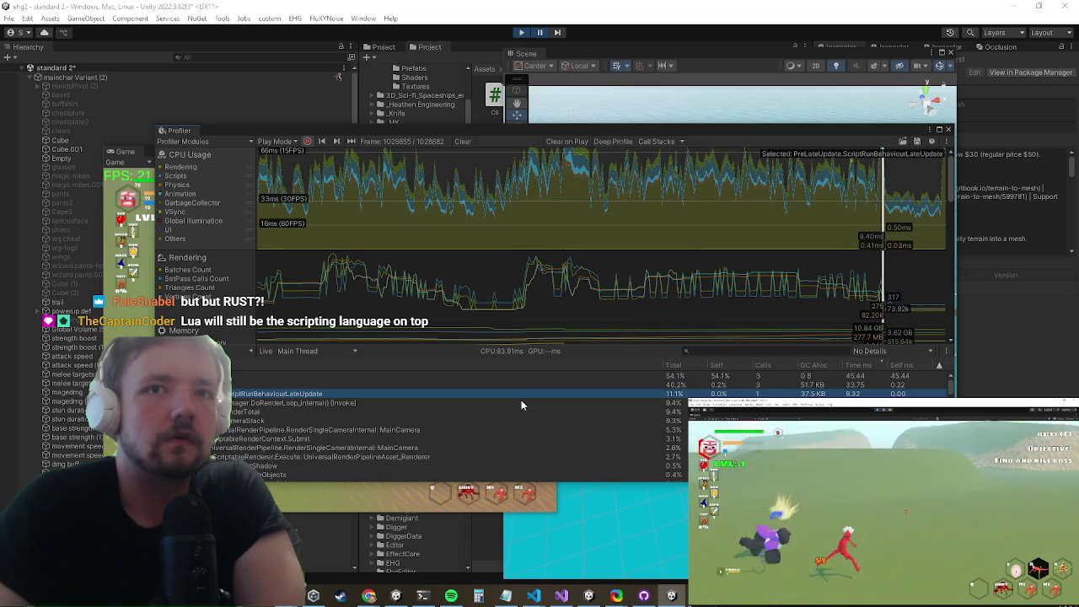
pyautogui.press('Right')
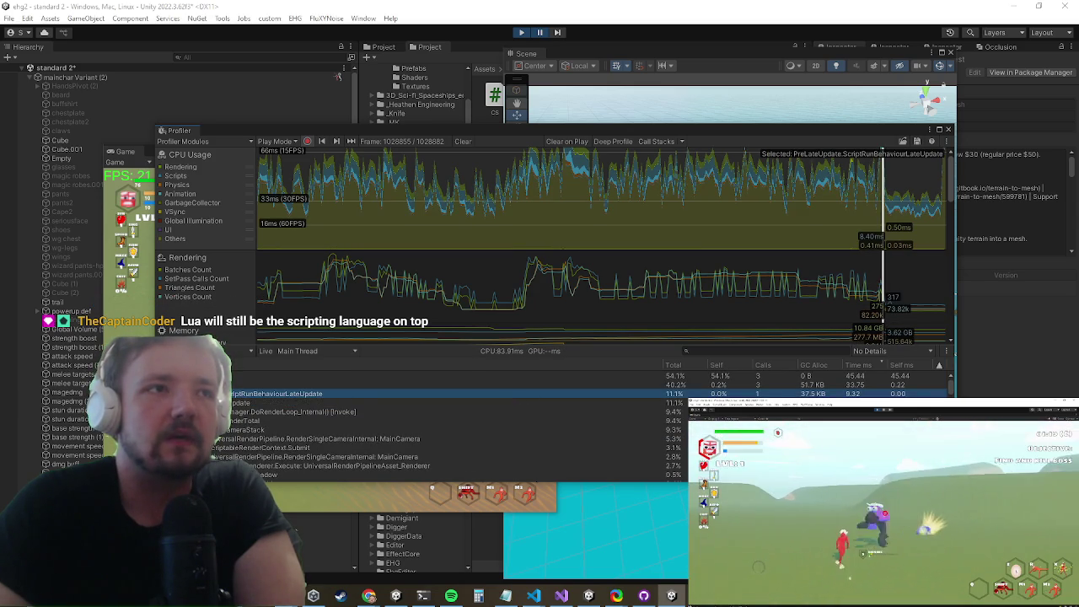
pyautogui.click(221, 403)
pyautogui.click(278, 411)
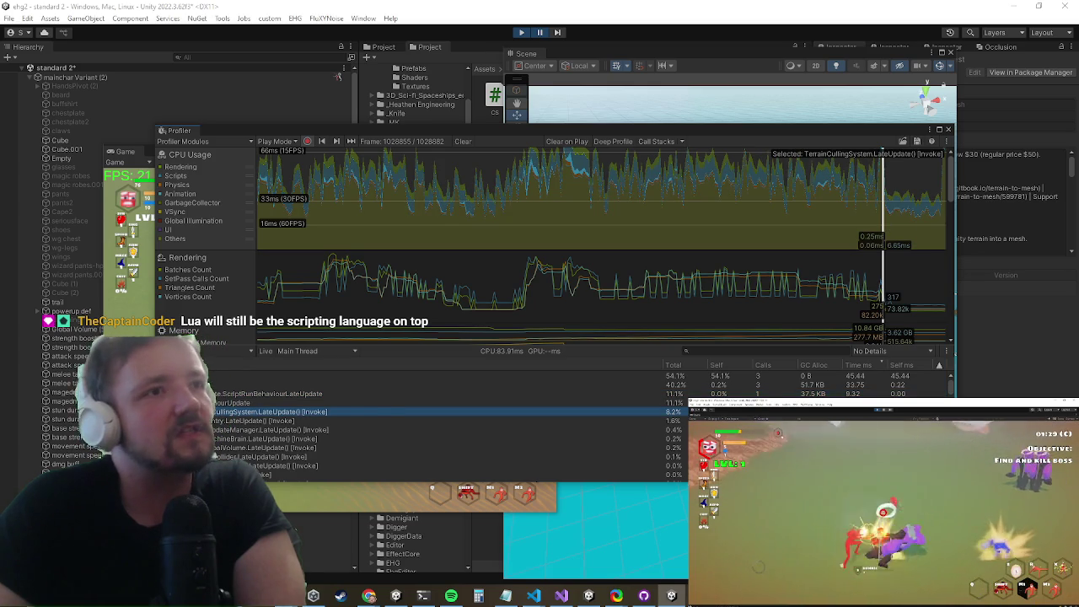
pyautogui.press('Right')
pyautogui.click(312, 421)
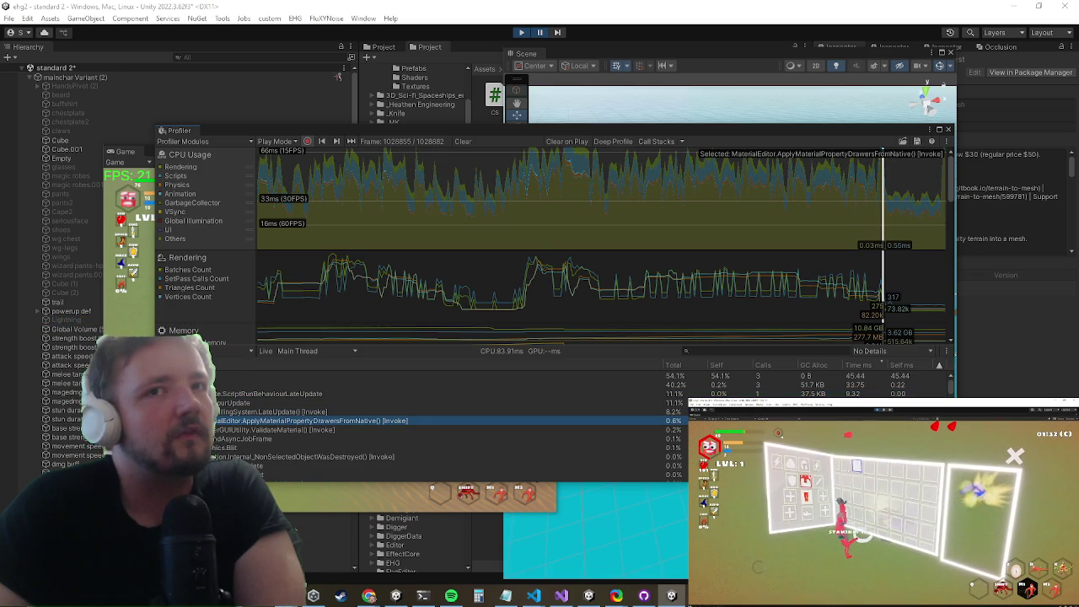
pyautogui.press('Down')
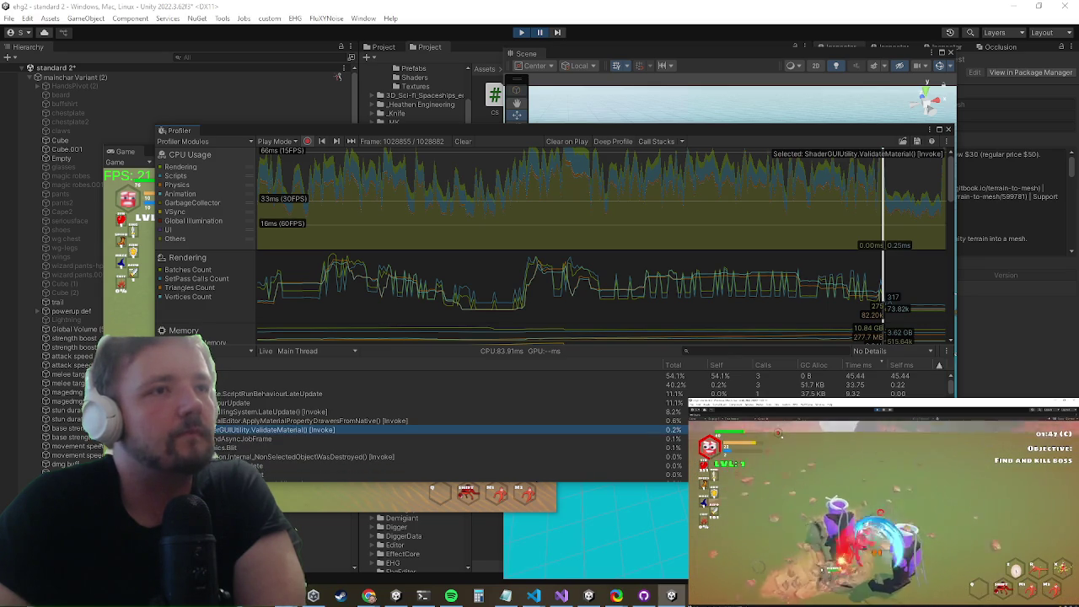
pyautogui.press('Down')
pyautogui.press('Down')
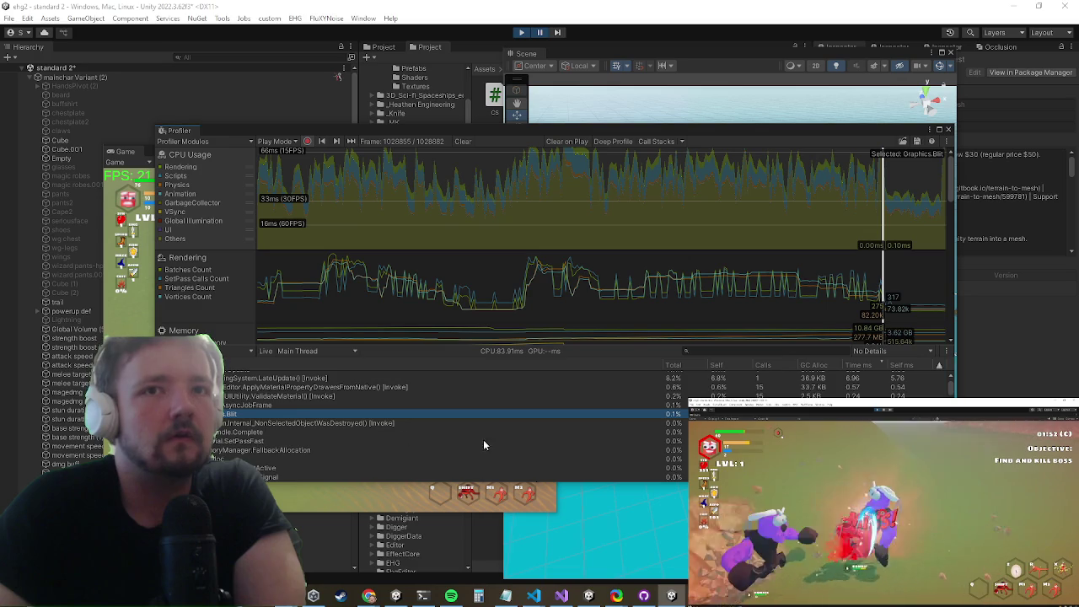
pyautogui.click(334, 409)
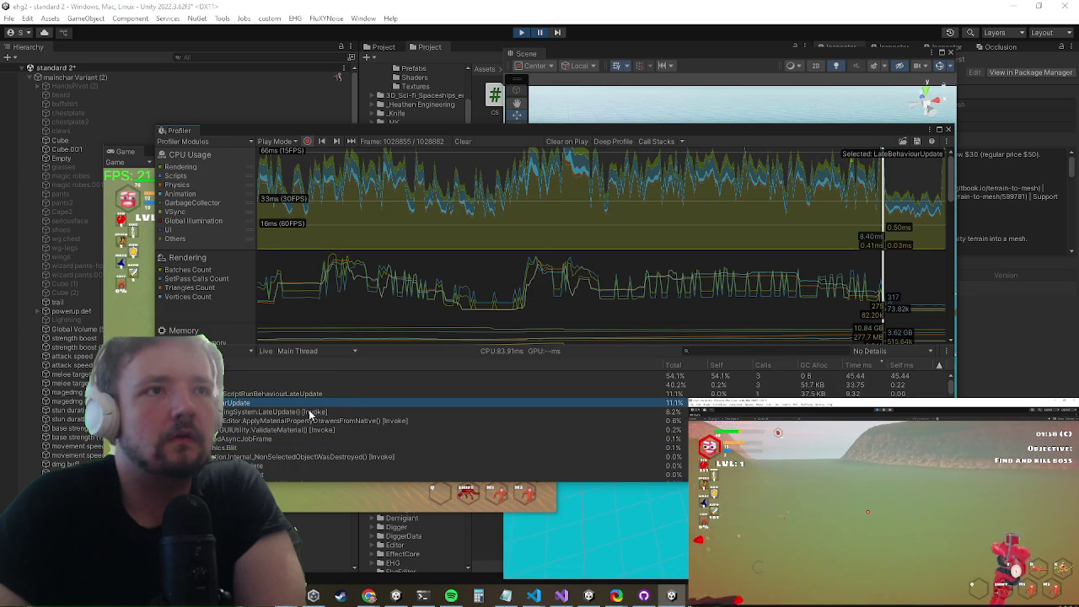
pyautogui.click(299, 421)
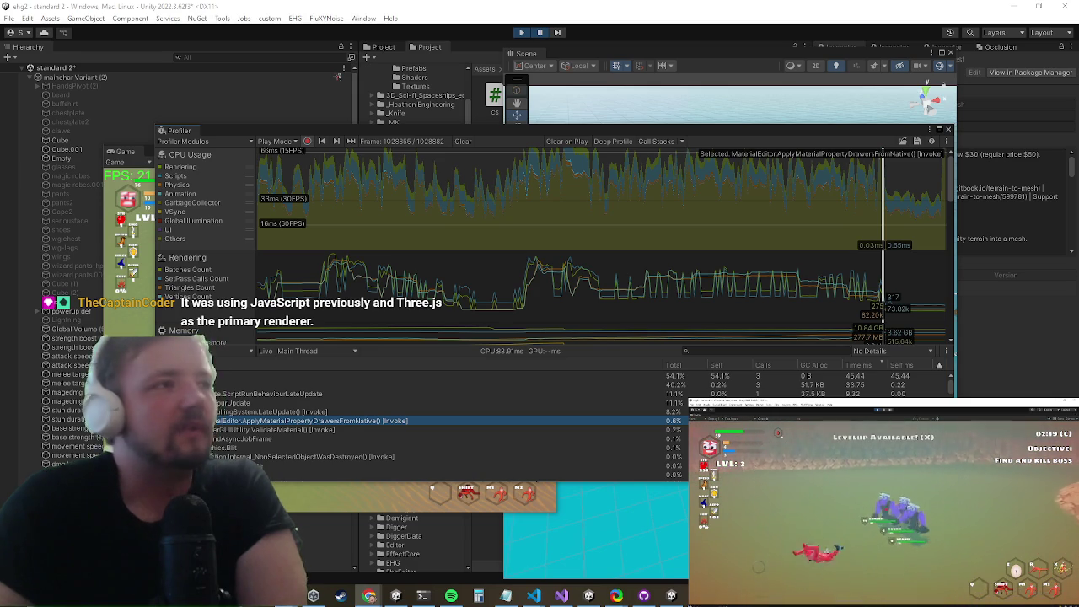
# Step: On a later frame, expand RenderSingleCameraInternal: MainCamera to show its render steps
pyautogui.click(897, 209)
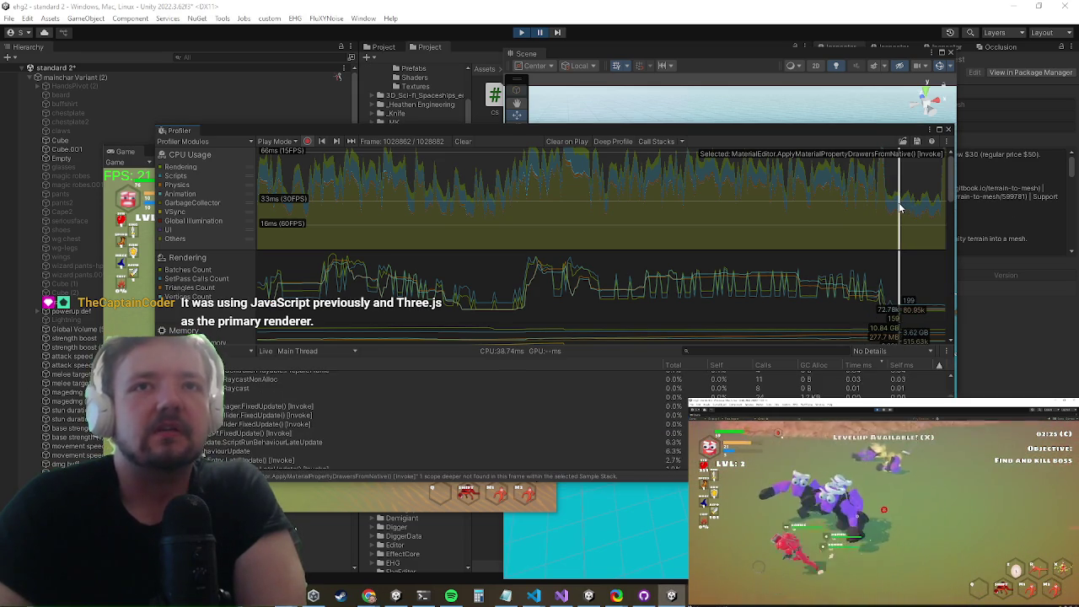
pyautogui.scroll(5, 648, 422)
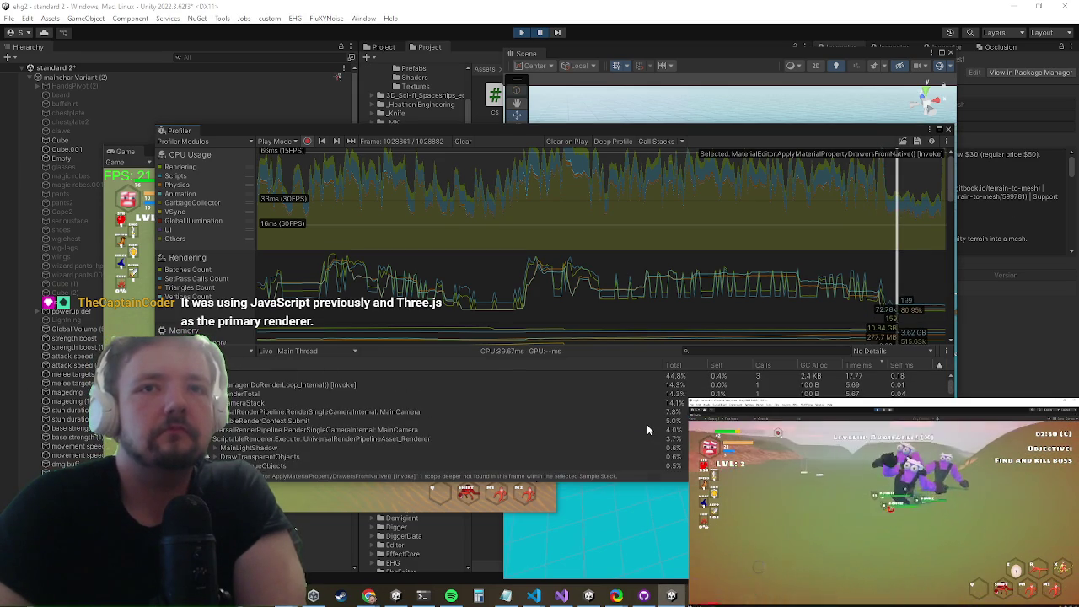
pyautogui.click(624, 419)
pyautogui.click(624, 412)
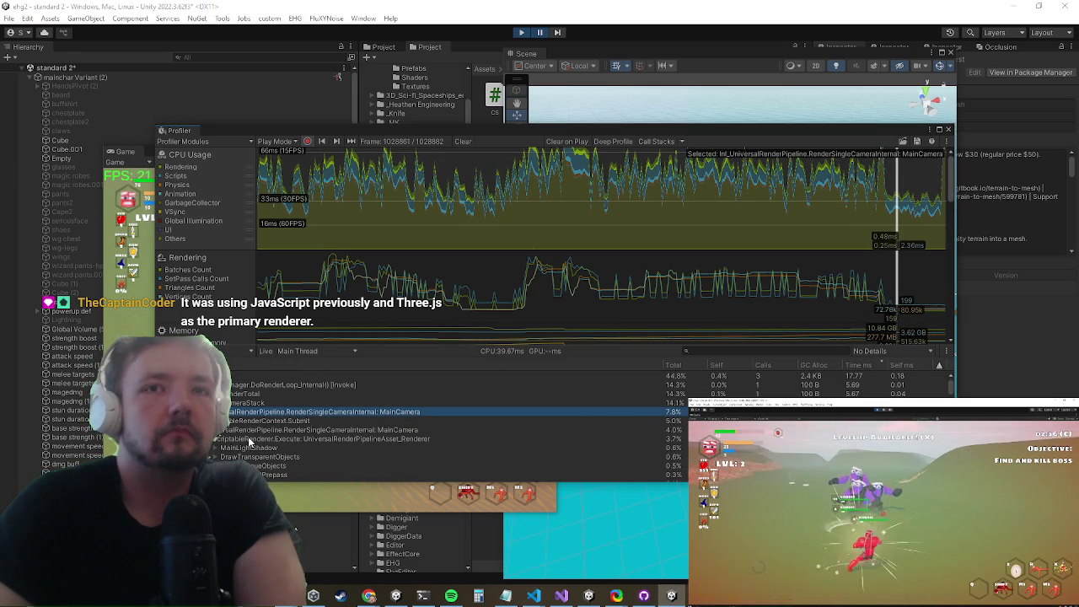
pyautogui.press('Right')
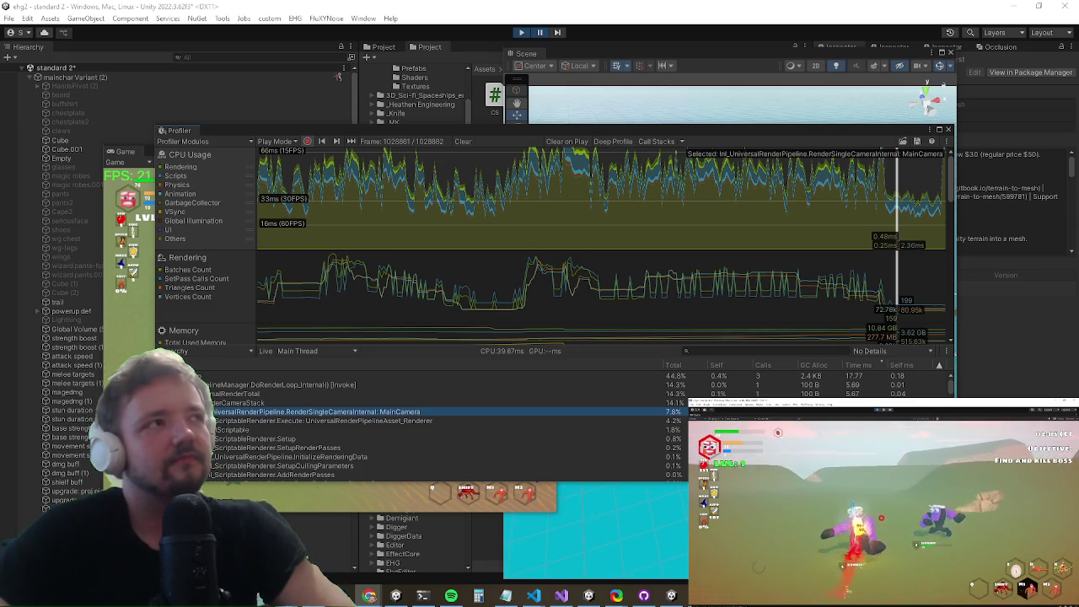
# Step: Pick a recent frame in the CPU graph and select the EditorLoop and render loop entries
pyautogui.click(931, 222)
pyautogui.moveTo(923, 223); pyautogui.dragTo(909, 225)
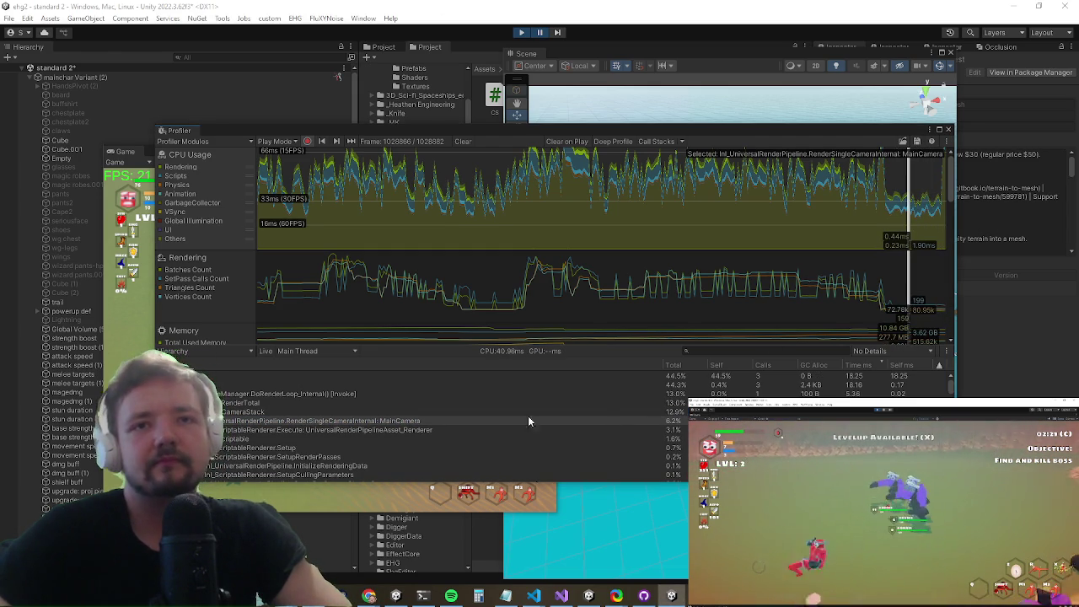
pyautogui.click(294, 376)
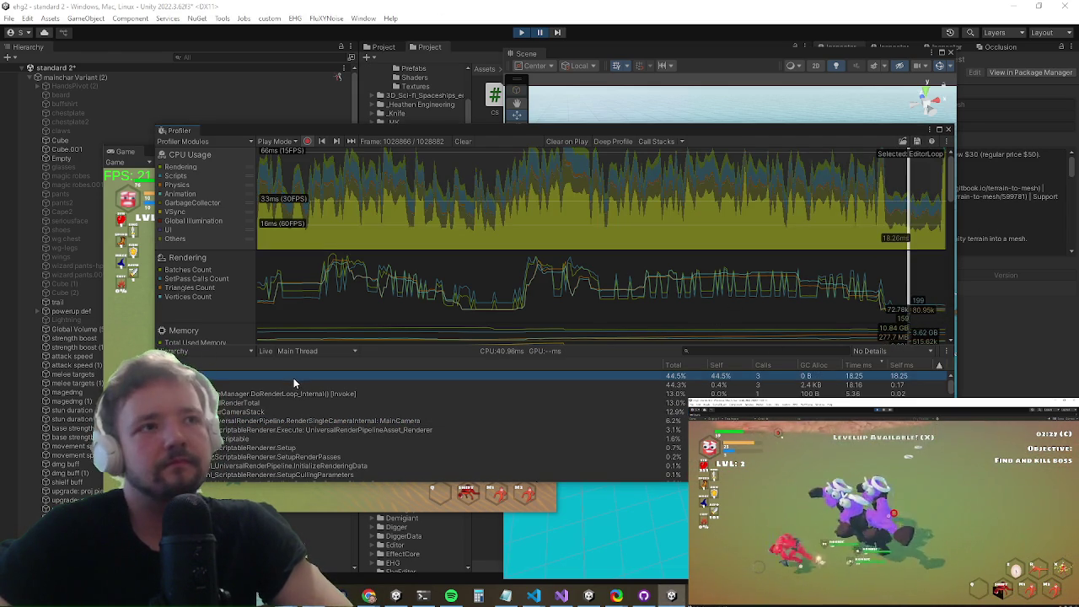
pyautogui.click(284, 393)
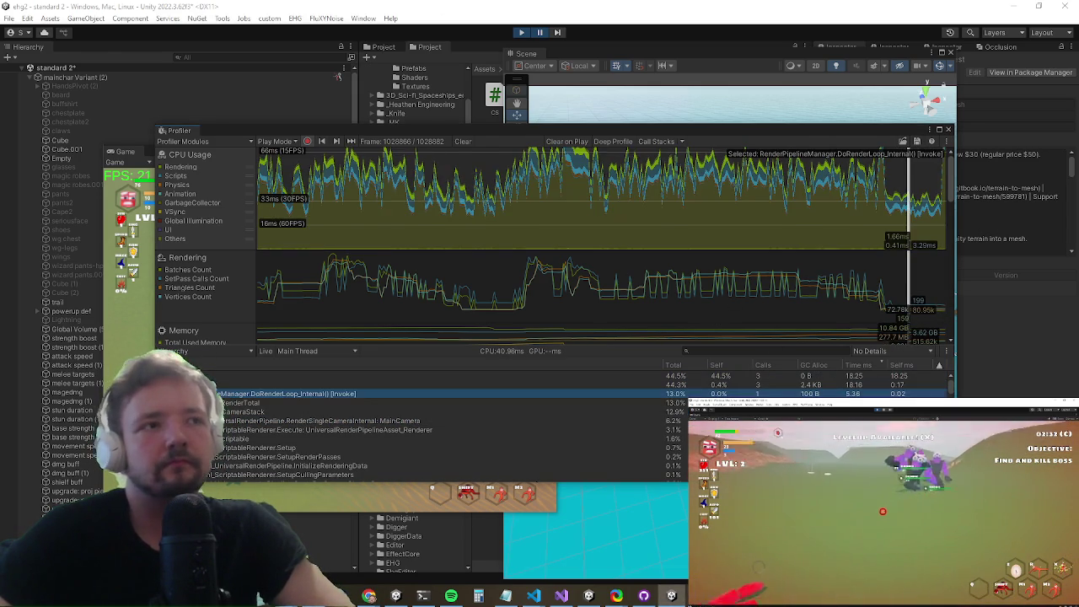
# Step: Bring the Game view in front of the Profiler and resume the paused game
pyautogui.click(493, 49)
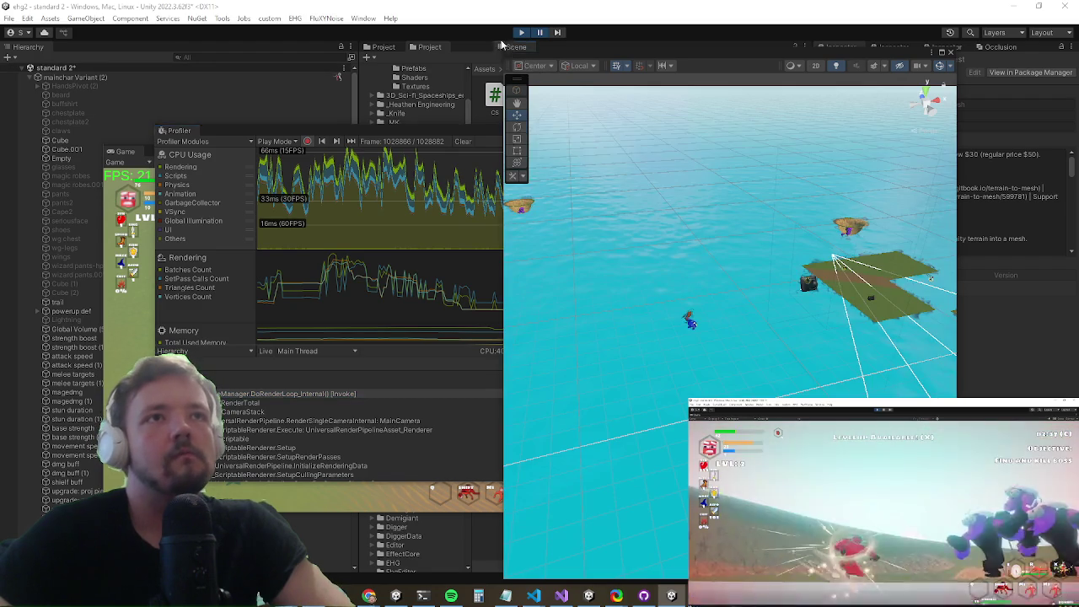
pyautogui.click(364, 133)
pyautogui.click(419, 49)
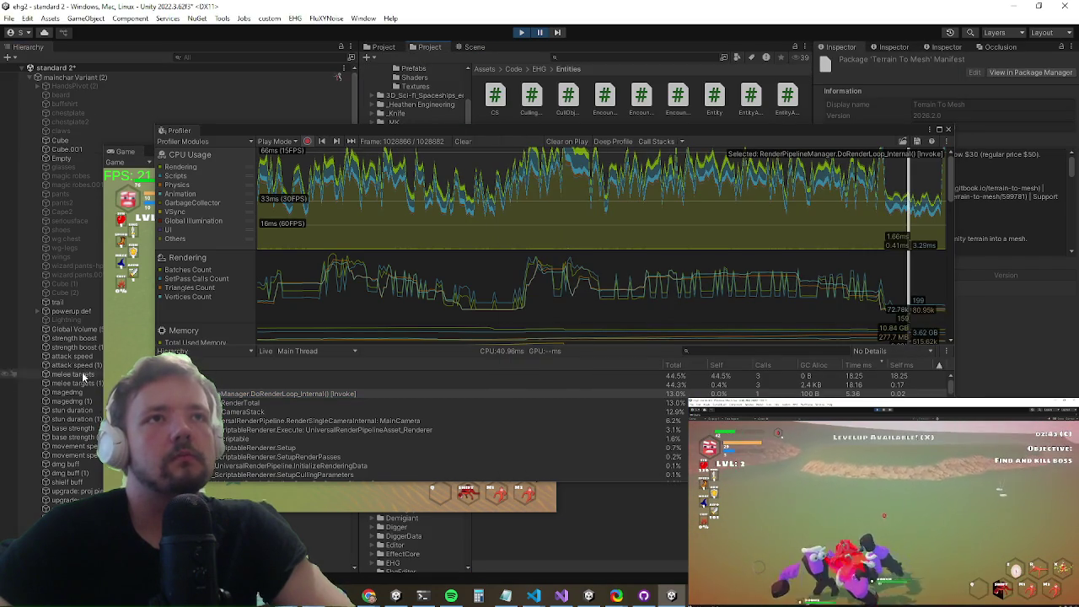
pyautogui.click(142, 322)
pyautogui.click(541, 32)
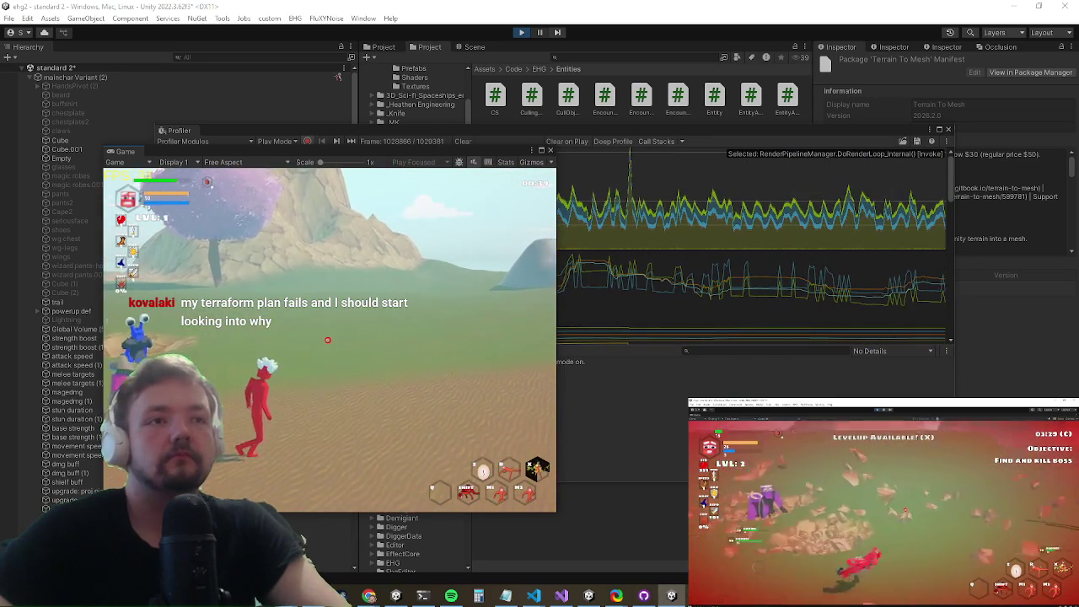
# Step: Bring the Profiler forward, pick a frame, and select its 244 draw-call count
pyautogui.press('super')
pyautogui.click(886, 280)
pyautogui.click(895, 285)
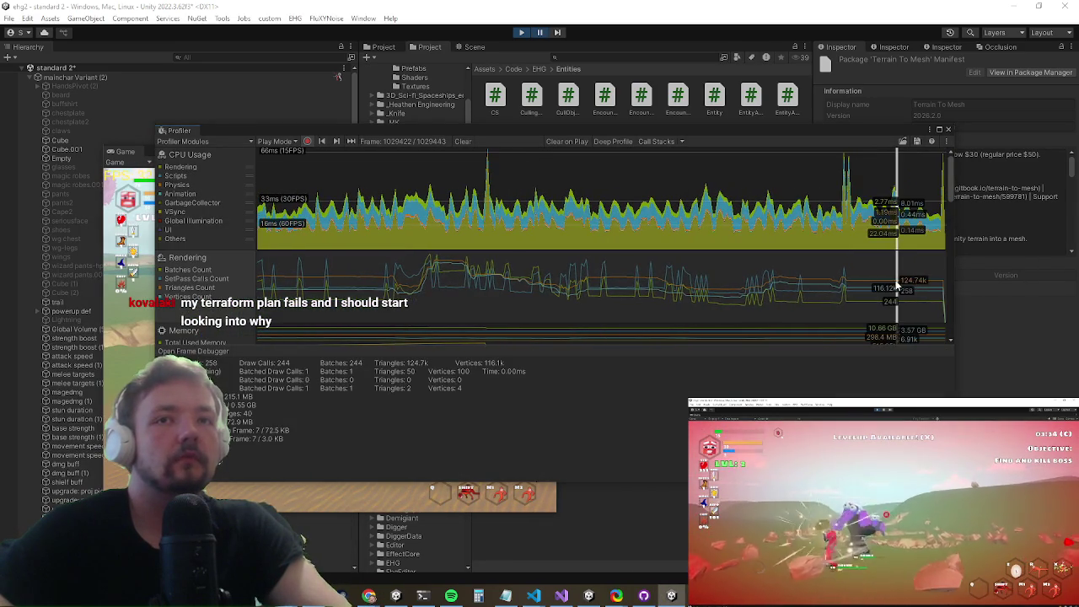
pyautogui.doubleClick(286, 362)
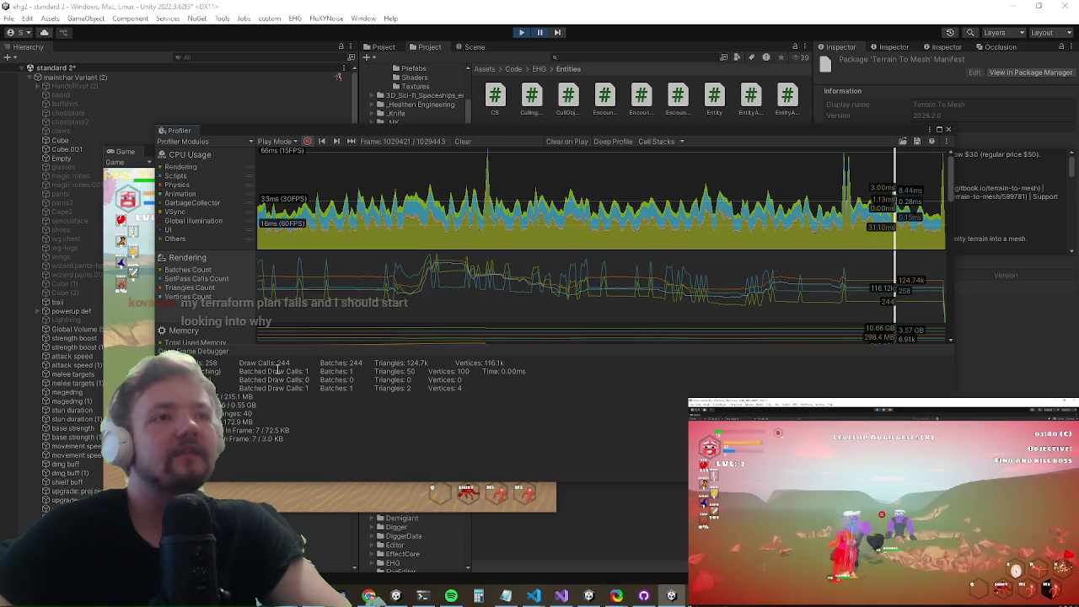
pyautogui.tripleClick(302, 362)
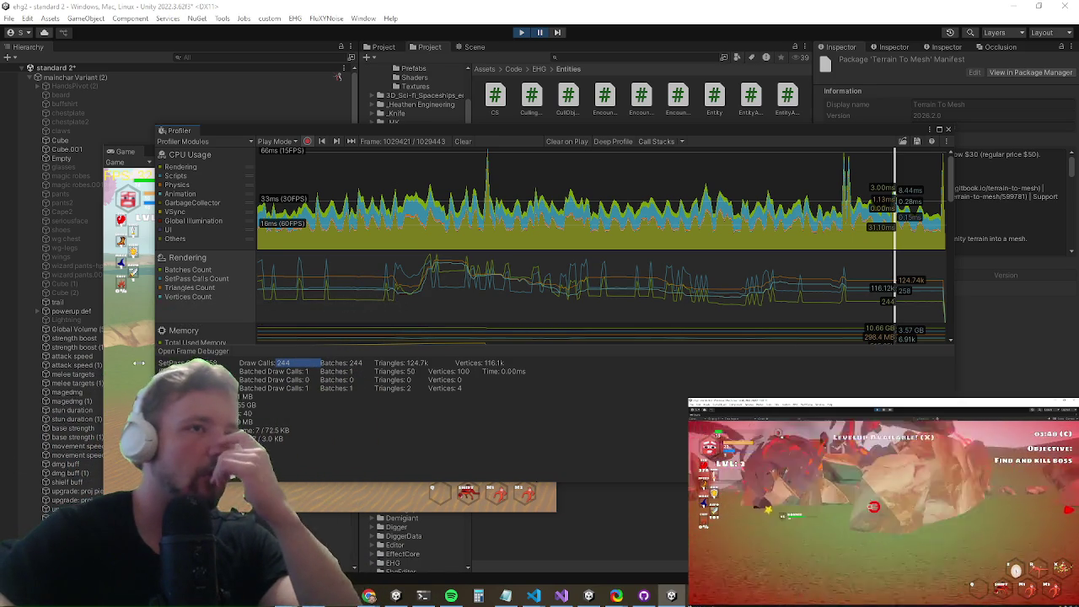
# Step: Show the next frame's CPU breakdown, then bring Chrome to the front
pyautogui.click(898, 229)
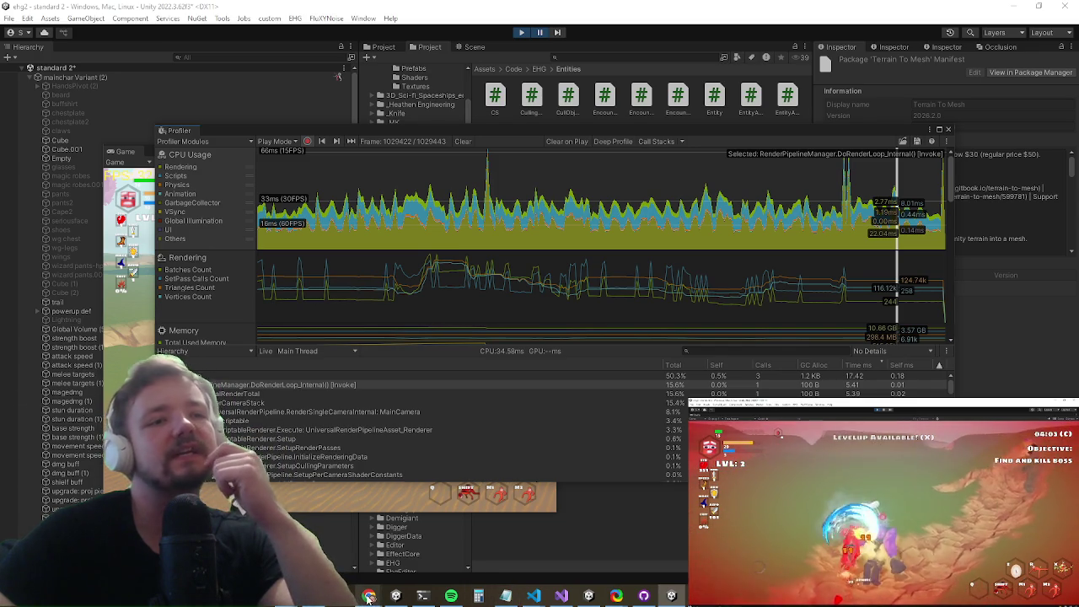
pyautogui.moveTo(368, 596)
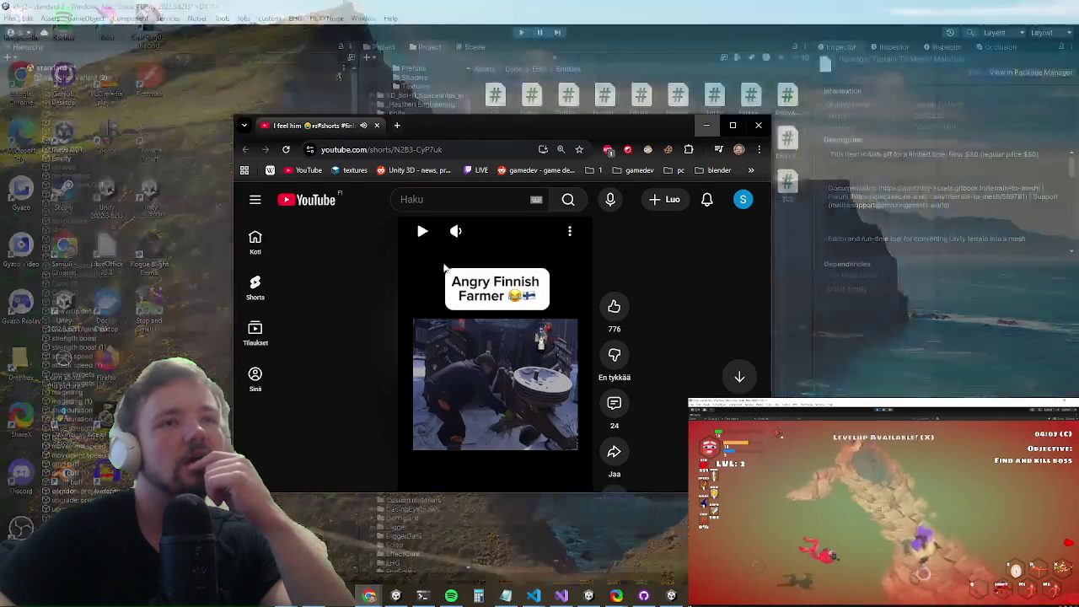
pyautogui.click(468, 543)
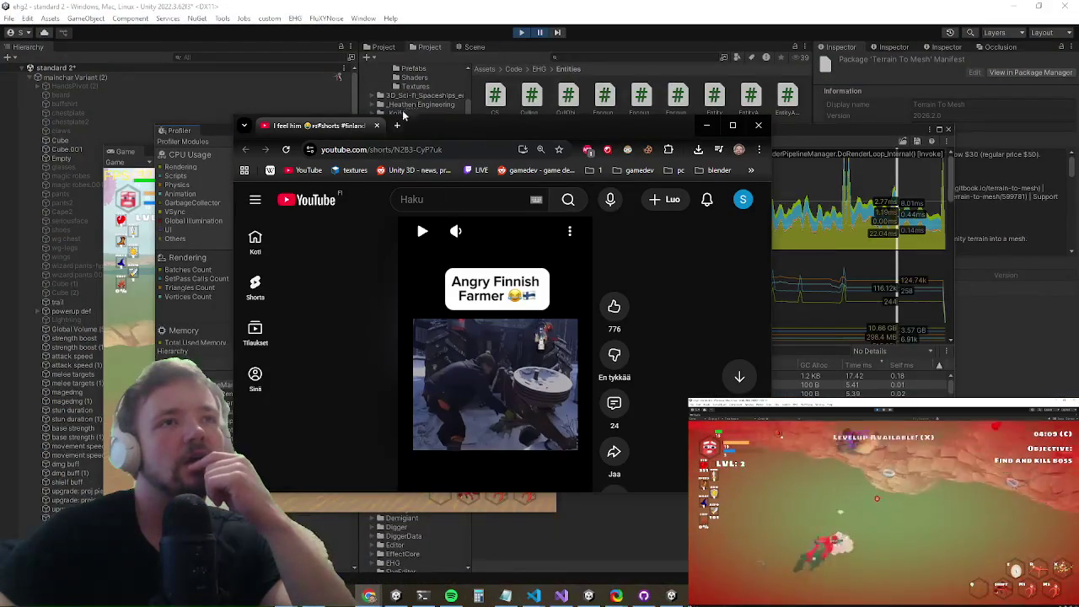
# Step: Search Google in a new tab for 'unity reducing drawcalls has no affect on rendertime in editor'
pyautogui.click(397, 125)
pyautogui.write('unity reducing d')
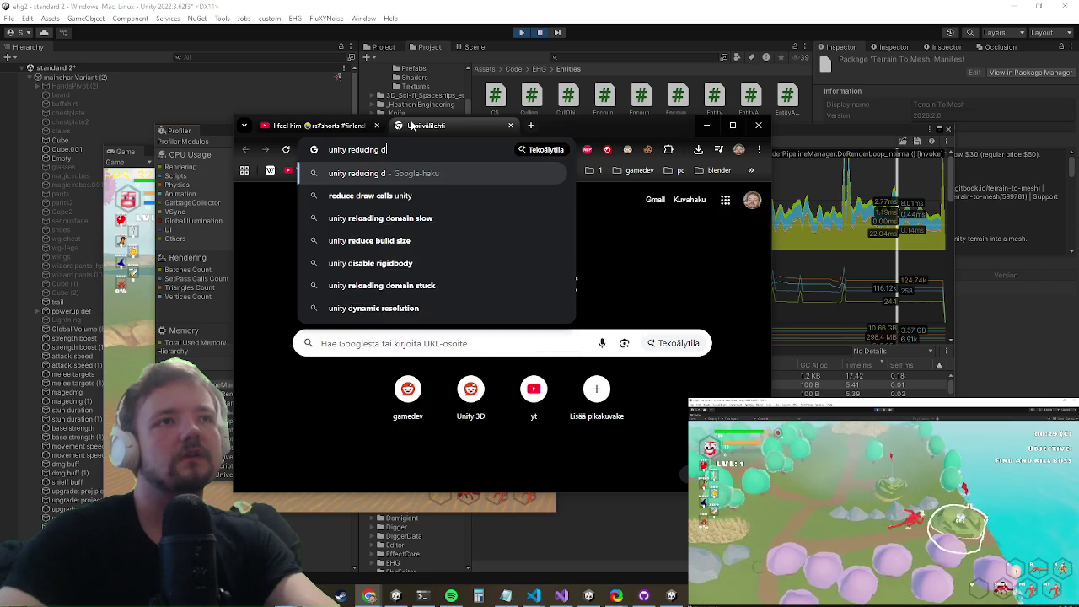
pyautogui.write('rawcalls has no affect on rendertime in')
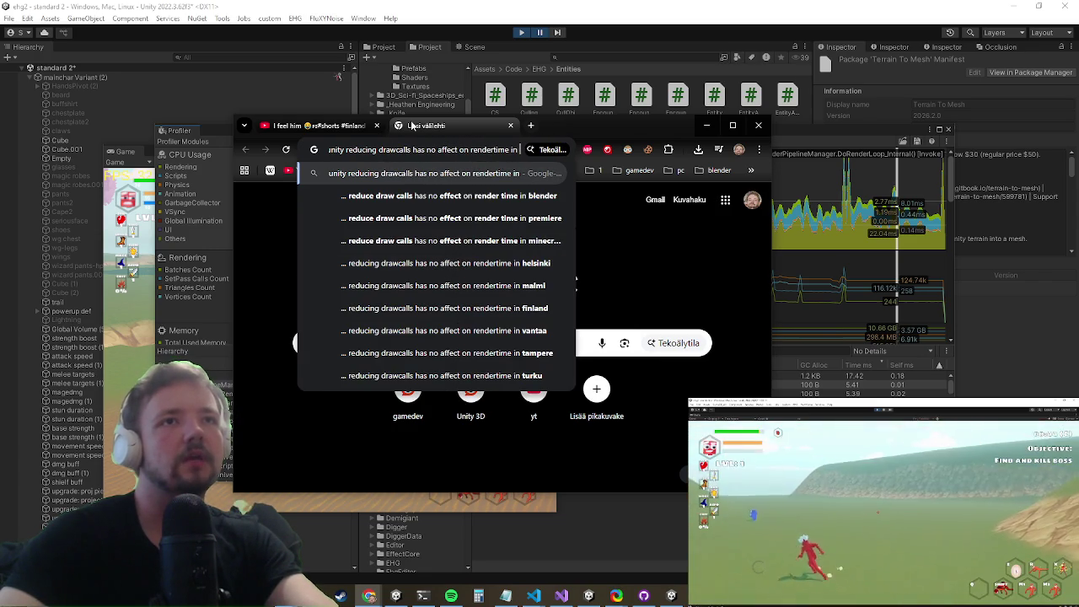
pyautogui.press('BackSpace')
pyautogui.write('ditor')
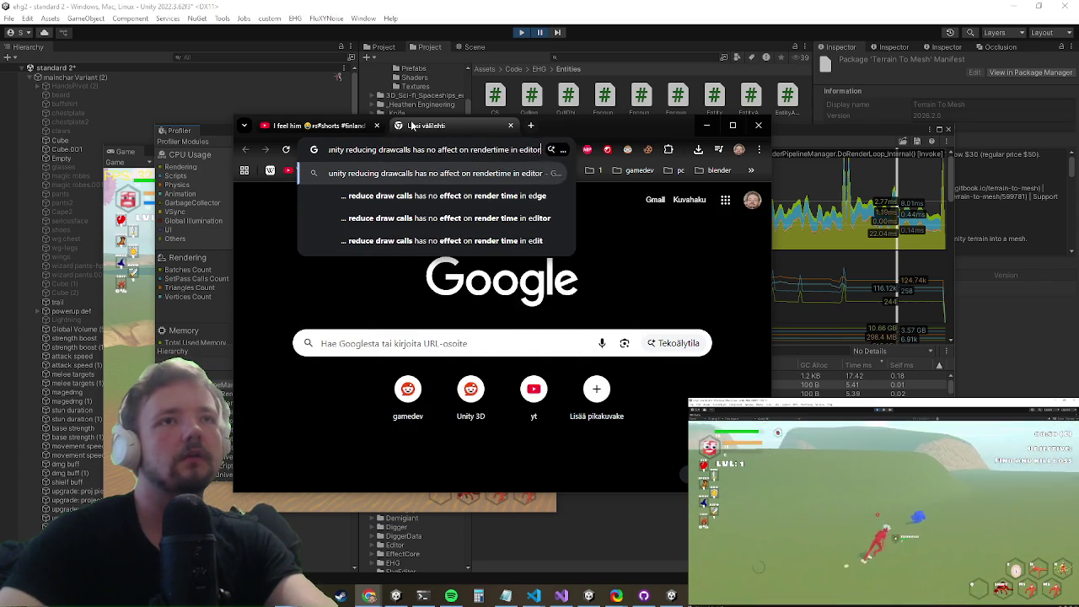
pyautogui.press('Return')
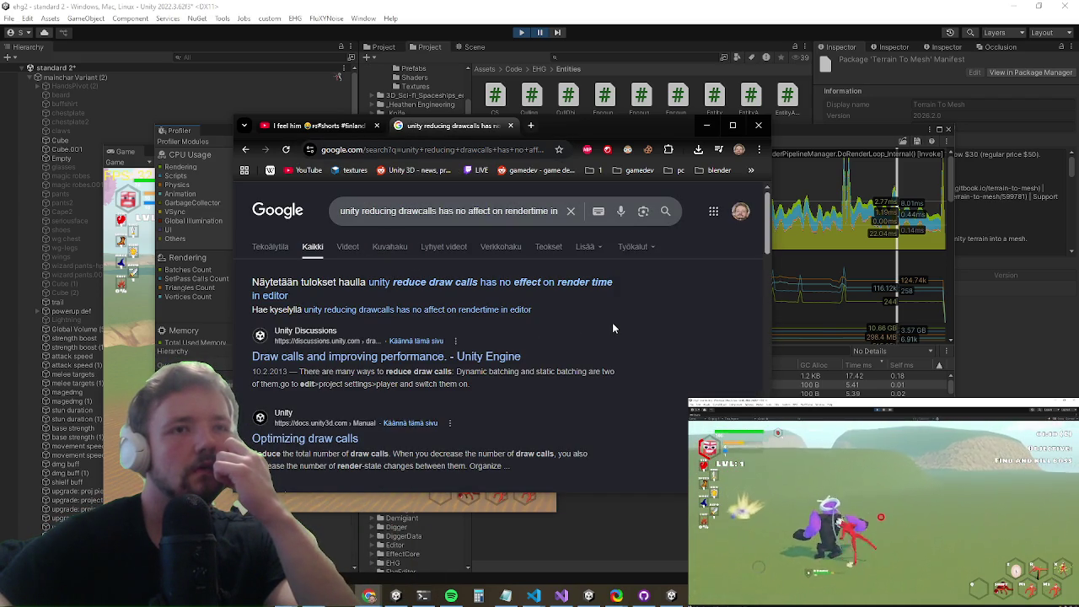
# Step: Read through the search results, then minimize Chrome
pyautogui.scroll(-4, 612, 322)
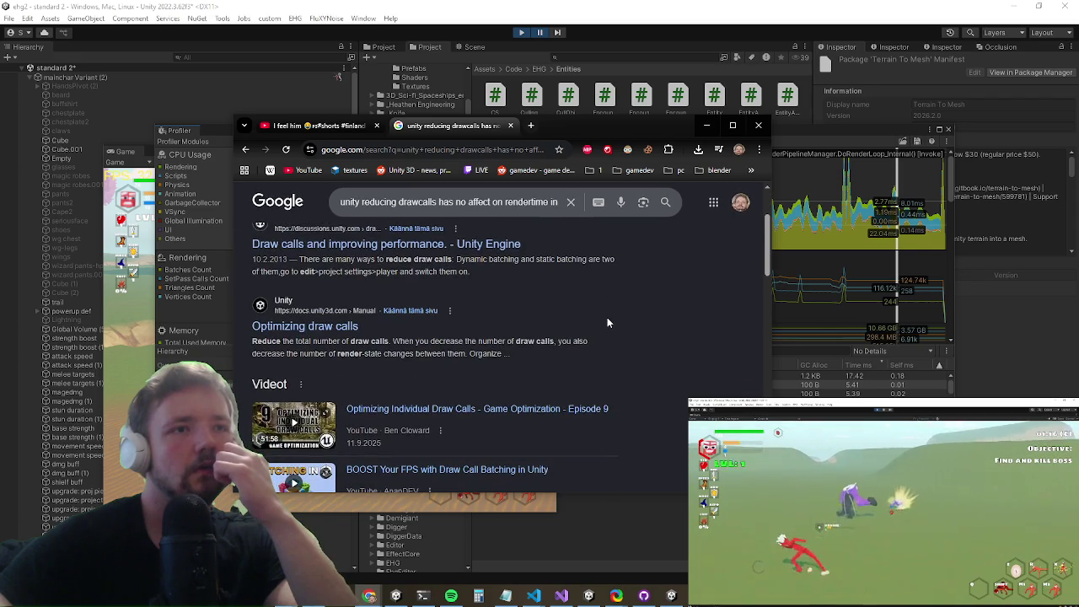
pyautogui.scroll(-2, 605, 312)
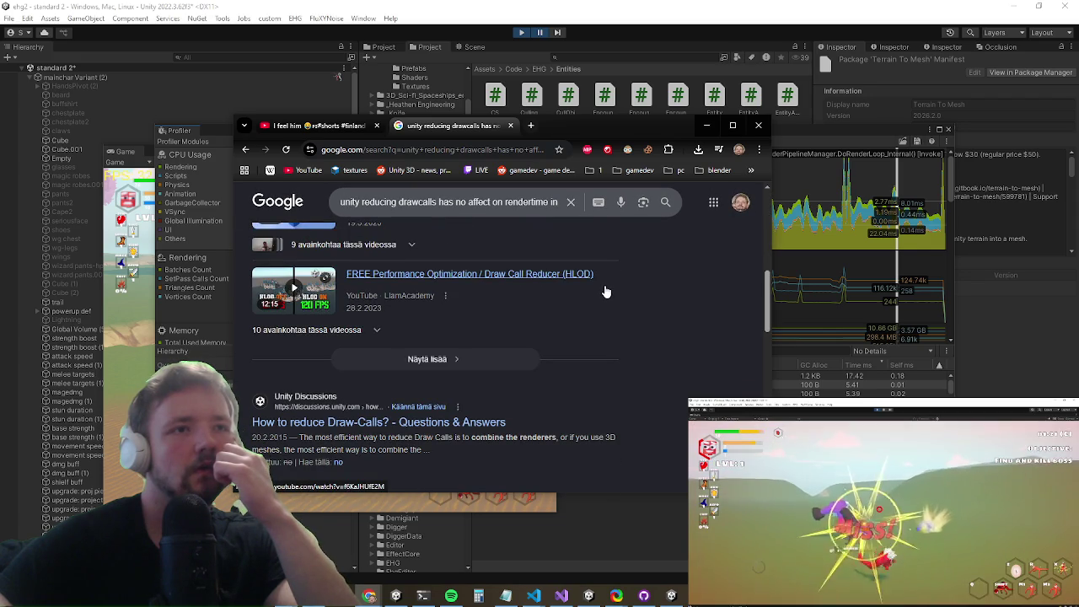
pyautogui.scroll(-1, 605, 292)
pyautogui.scroll(-5, 600, 296)
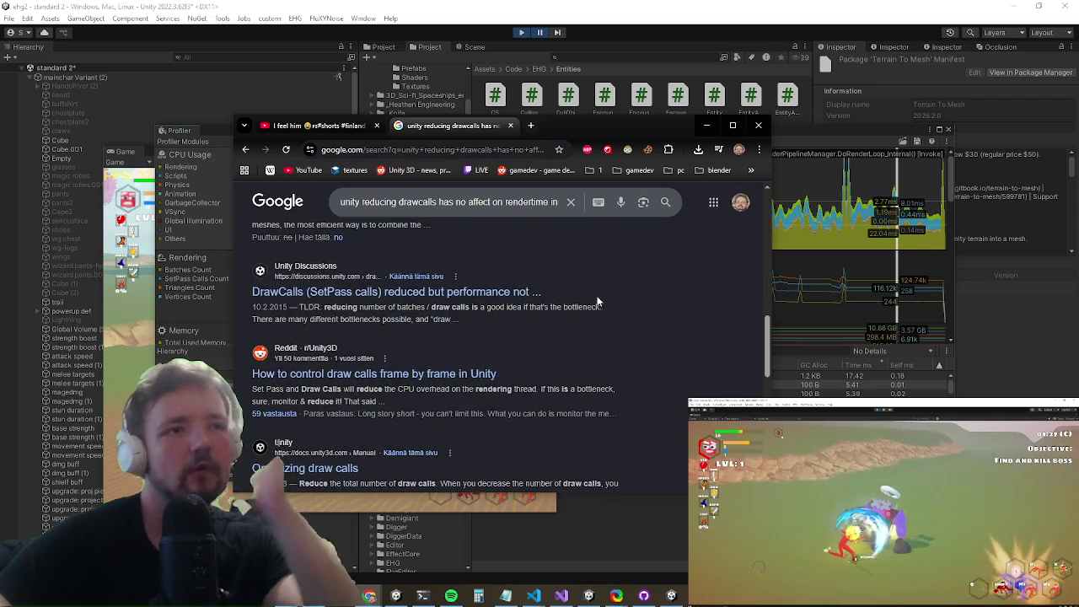
pyautogui.scroll(-5, 591, 304)
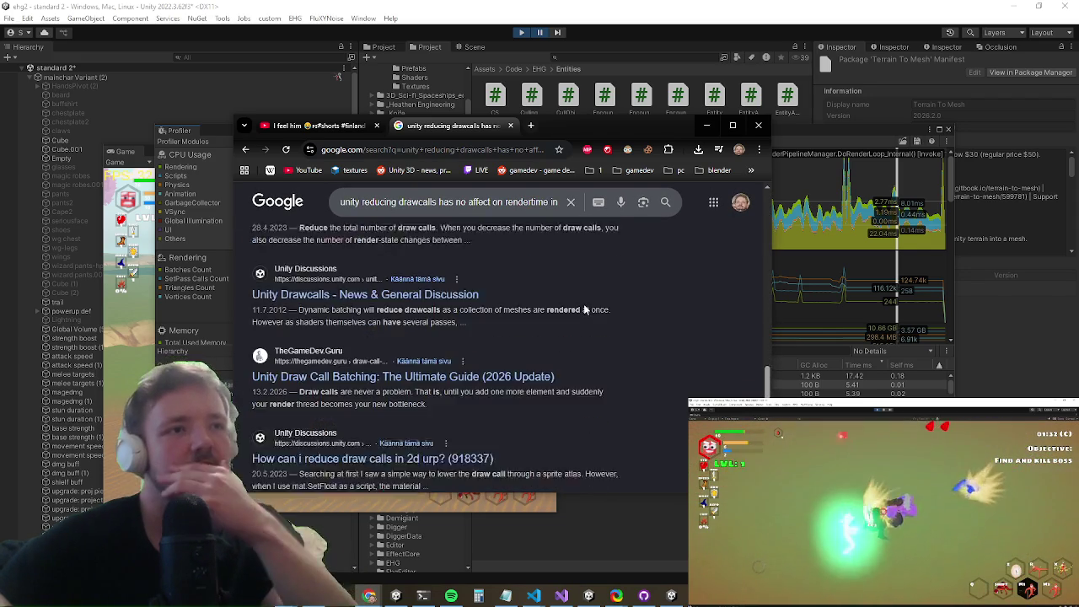
pyautogui.scroll(-1, 587, 298)
pyautogui.click(707, 126)
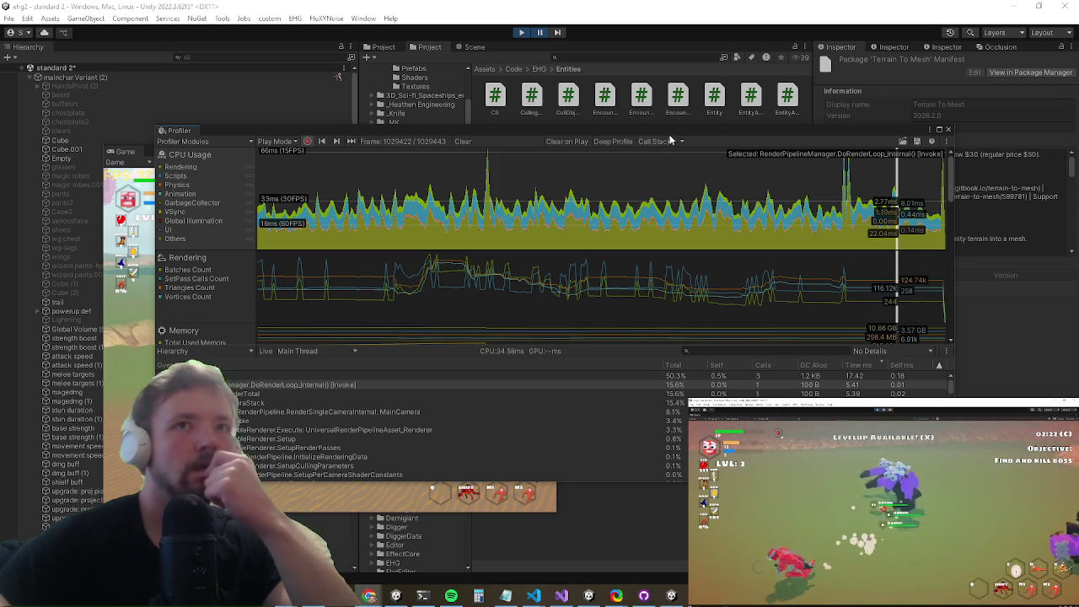
# Step: Inspect Profiler frame 1029400, collapsing the RenderCameraStack, FixedUpdate and LateBehaviourUpdate rows
pyautogui.click(851, 209)
pyautogui.click(846, 211)
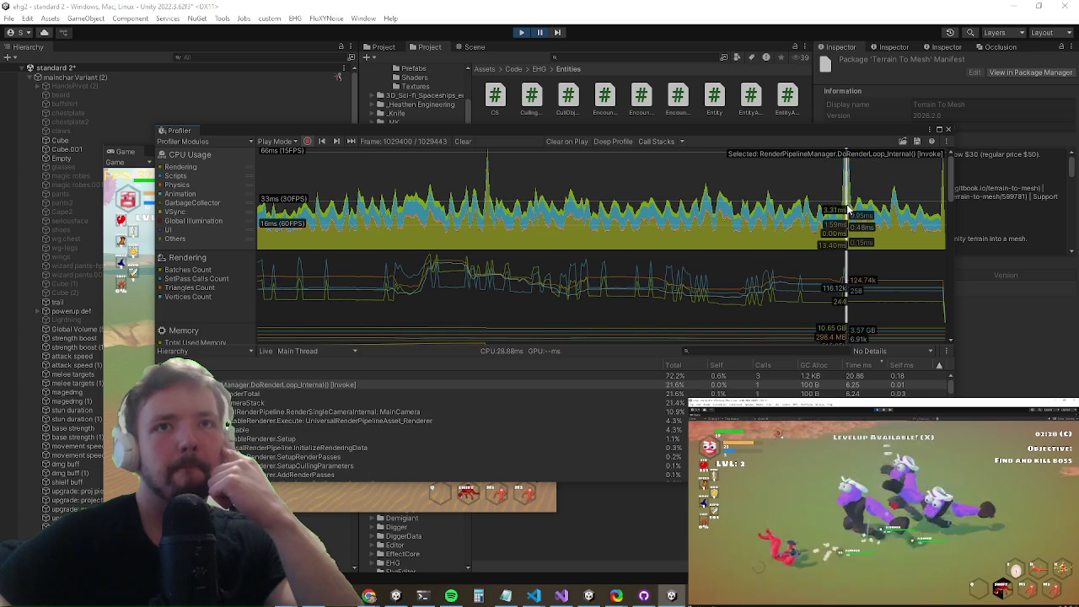
pyautogui.click(337, 403)
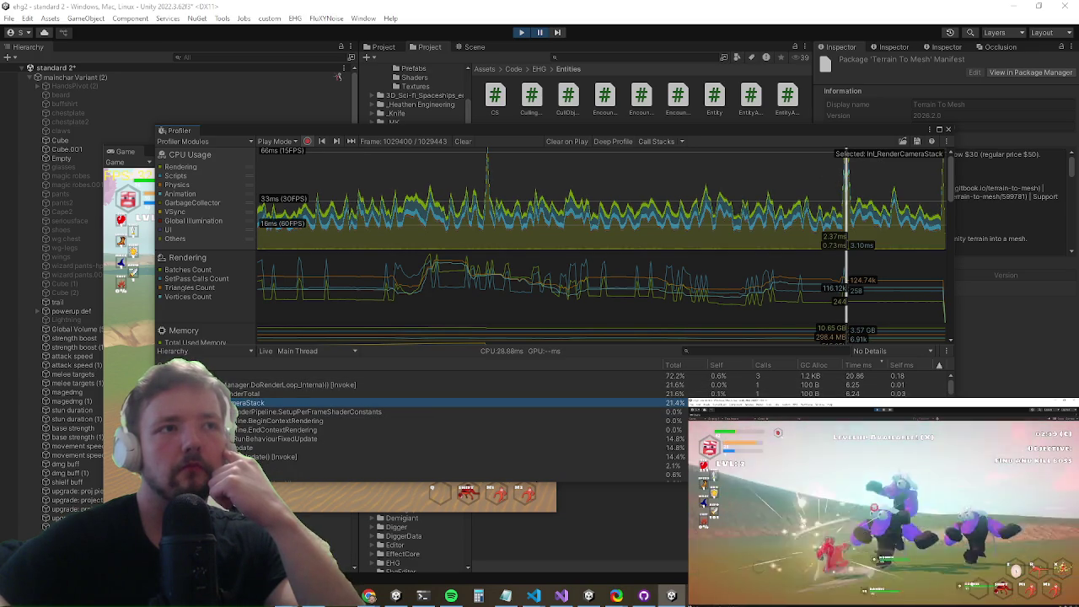
pyautogui.click(224, 394)
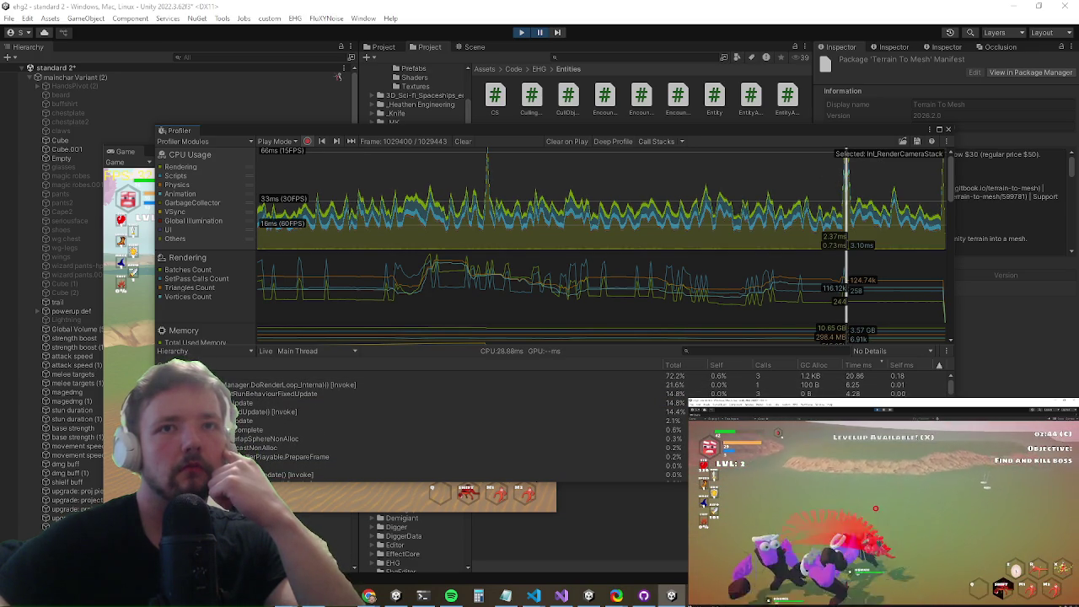
pyautogui.click(228, 402)
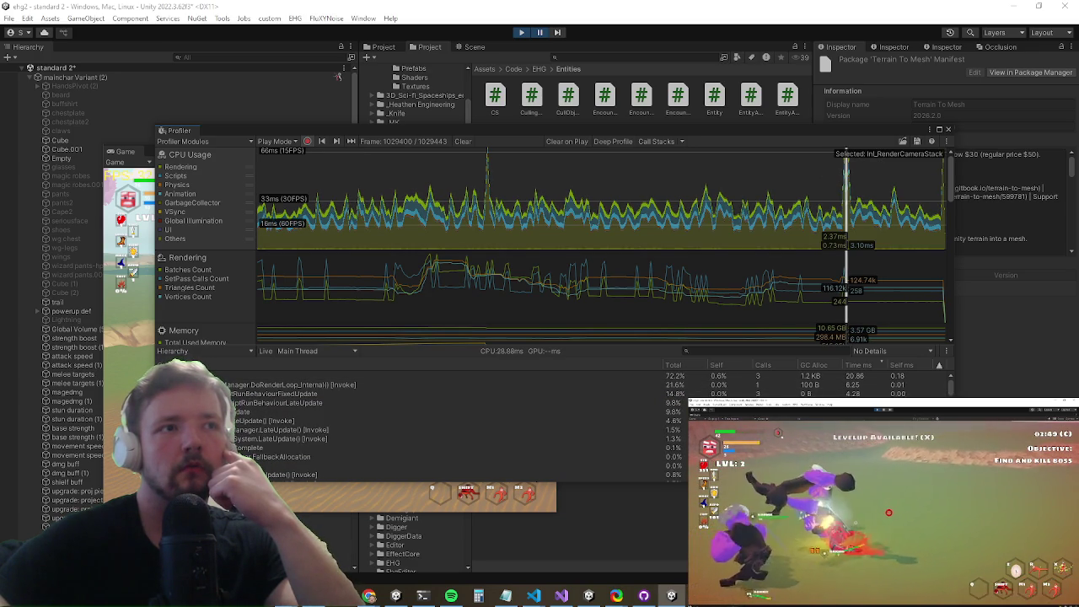
pyautogui.click(240, 412)
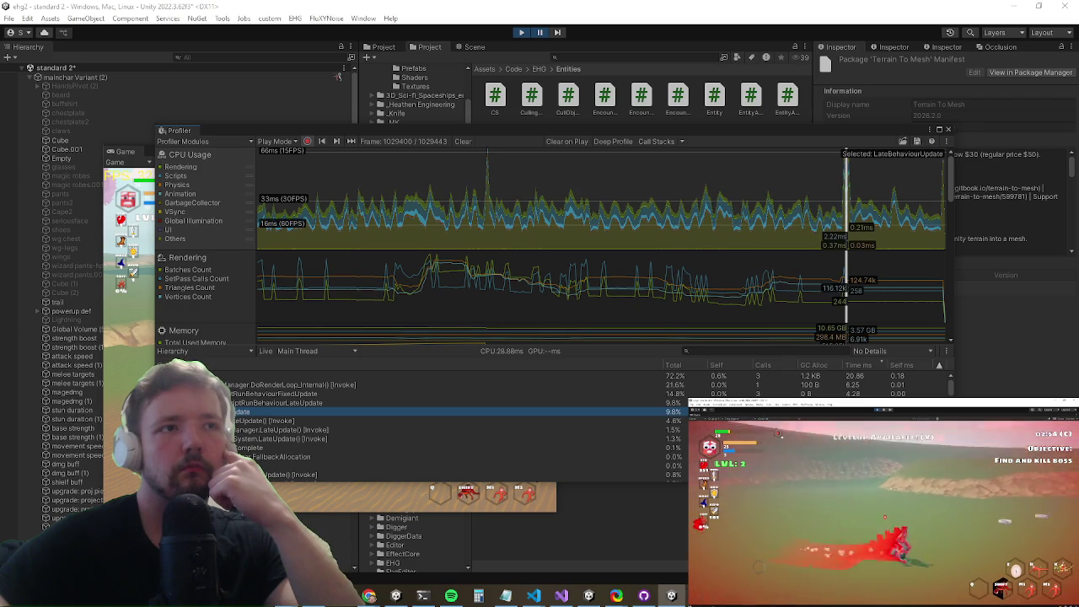
pyautogui.click(228, 403)
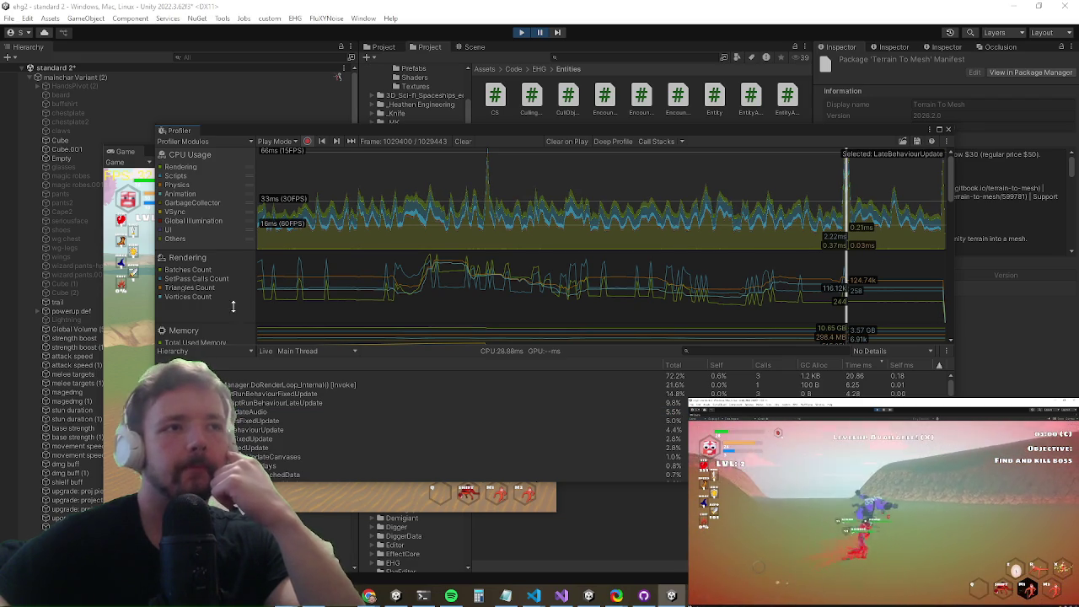
# Step: Close the Profiler, stop play mode, and return to Visual Studio
pyautogui.click(330, 340)
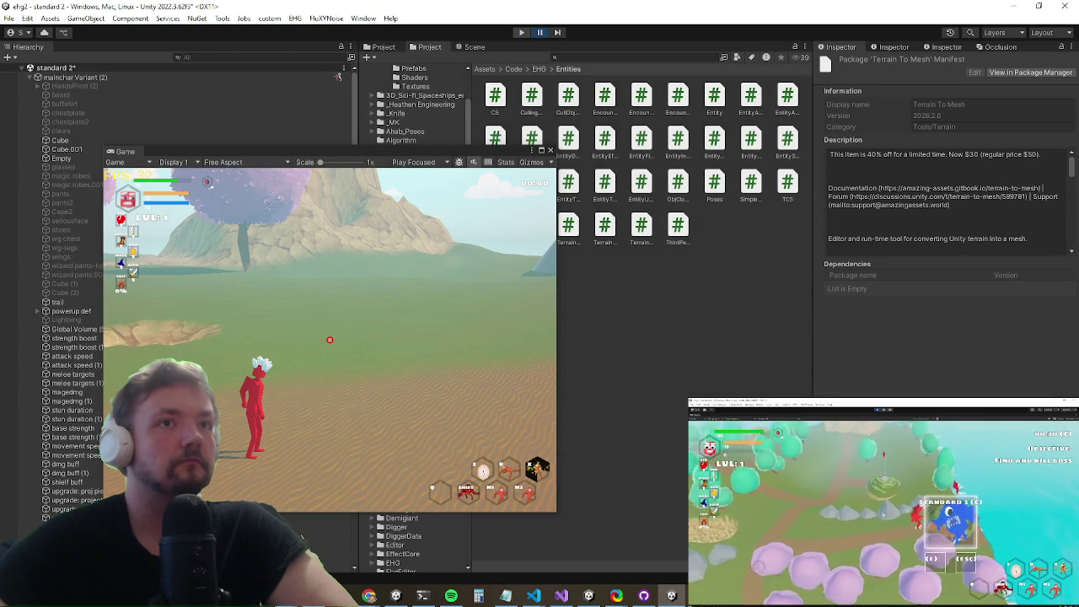
pyautogui.hotkey('ctrl', 'p')
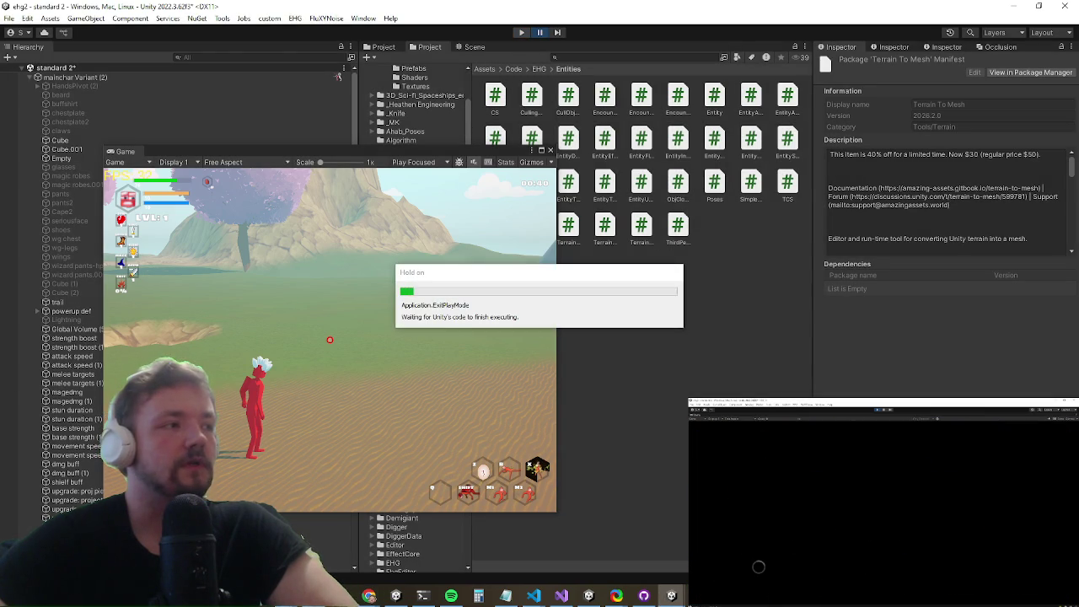
pyautogui.hotkey('alt', 'Tab')
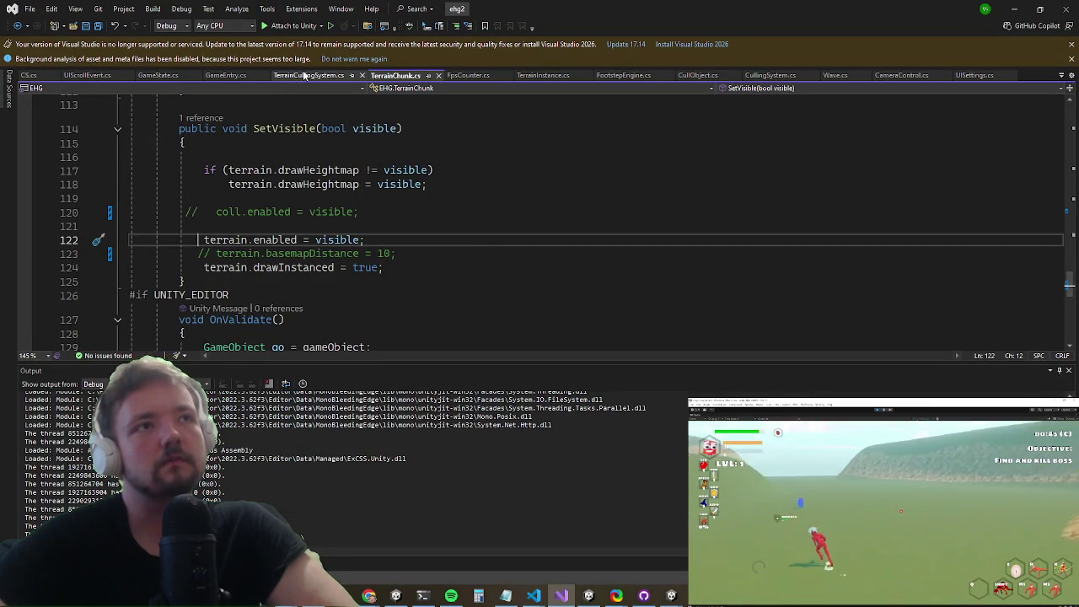
# Step: Move through GameEntry.cs and TerrainCullingSystem.cs to TerrainInstance.cs and scroll its code
pyautogui.click(234, 77)
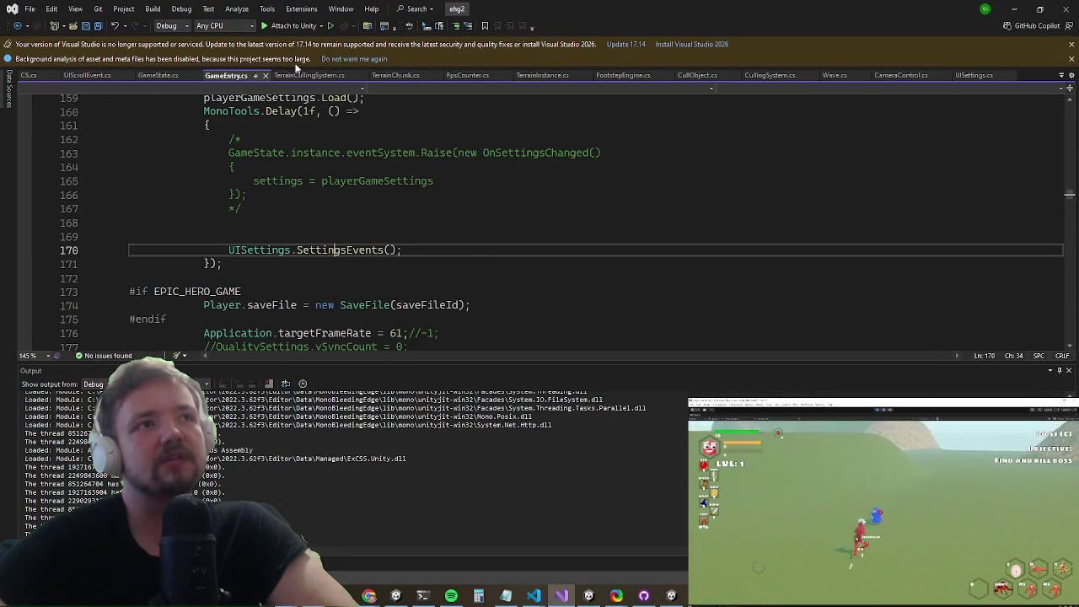
pyautogui.click(305, 78)
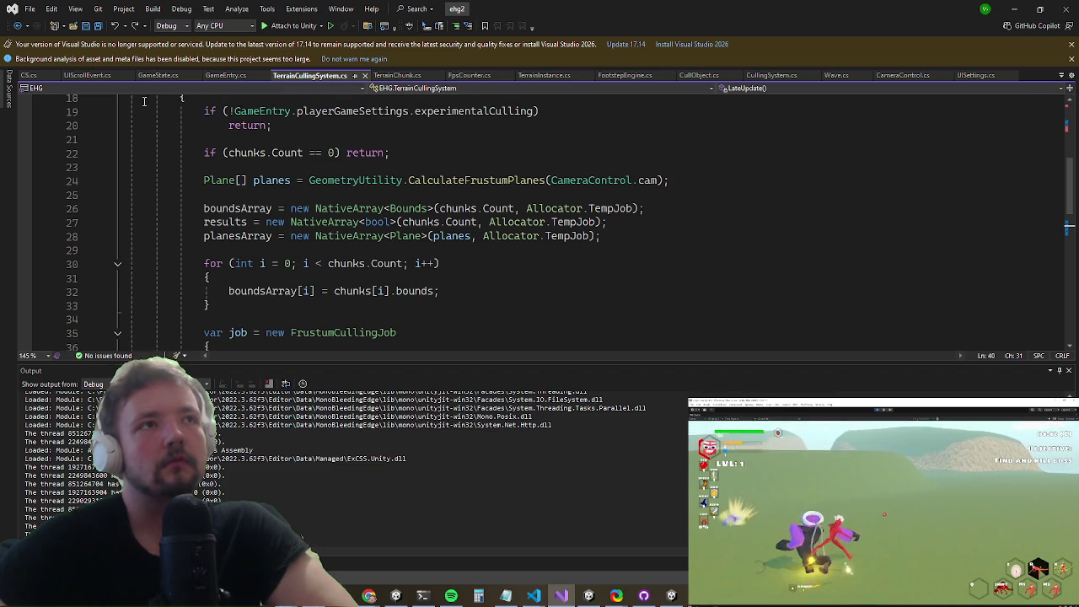
pyautogui.click(529, 76)
pyautogui.scroll(13, 388, 173)
pyautogui.scroll(20, 388, 173)
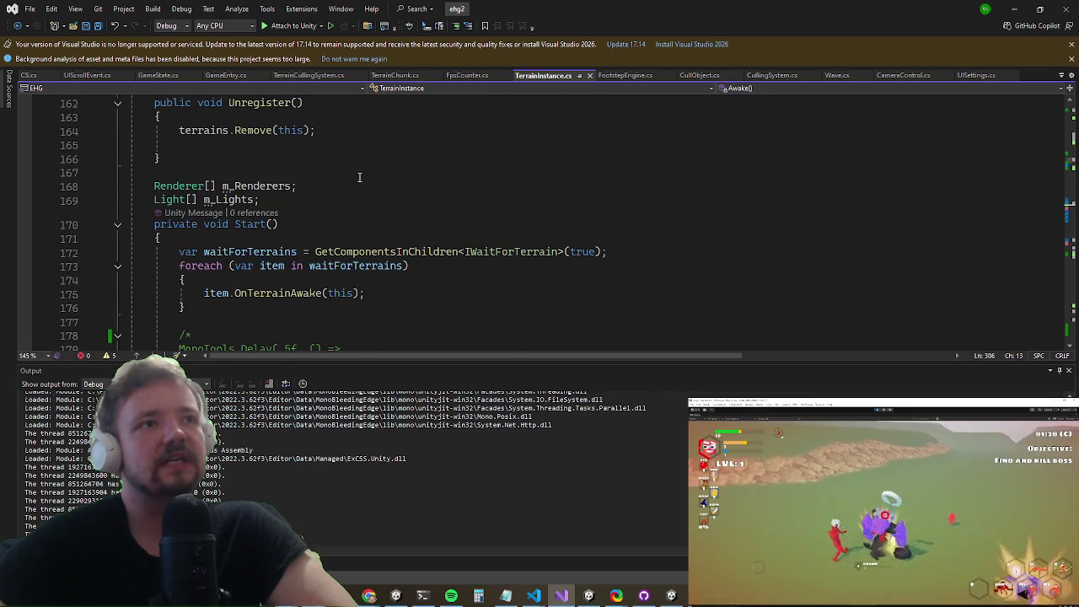
pyautogui.scroll(9, 362, 175)
pyautogui.scroll(20, 341, 177)
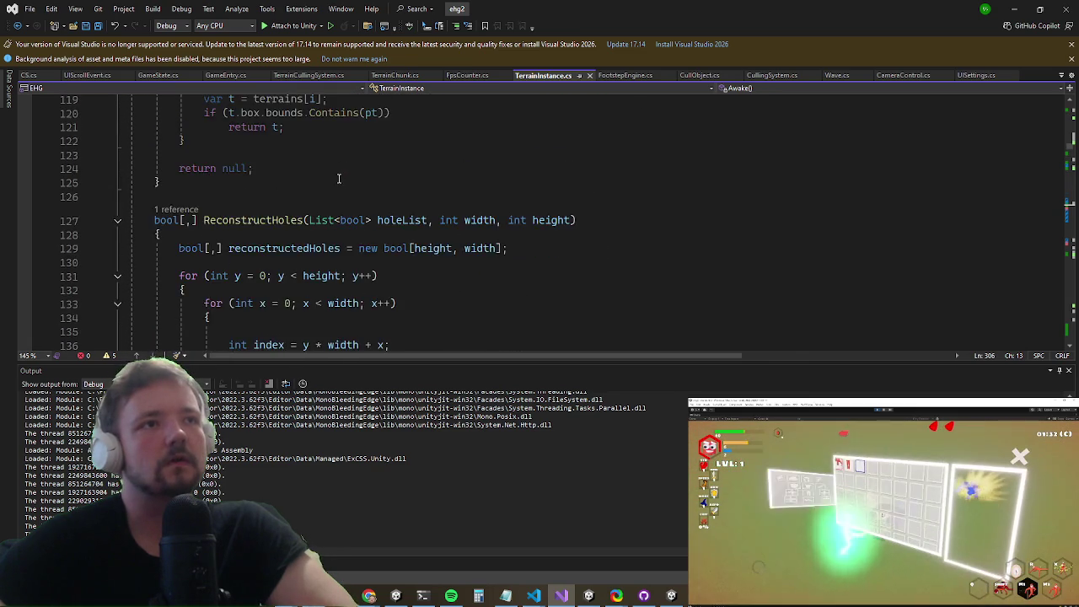
pyautogui.scroll(4, 338, 177)
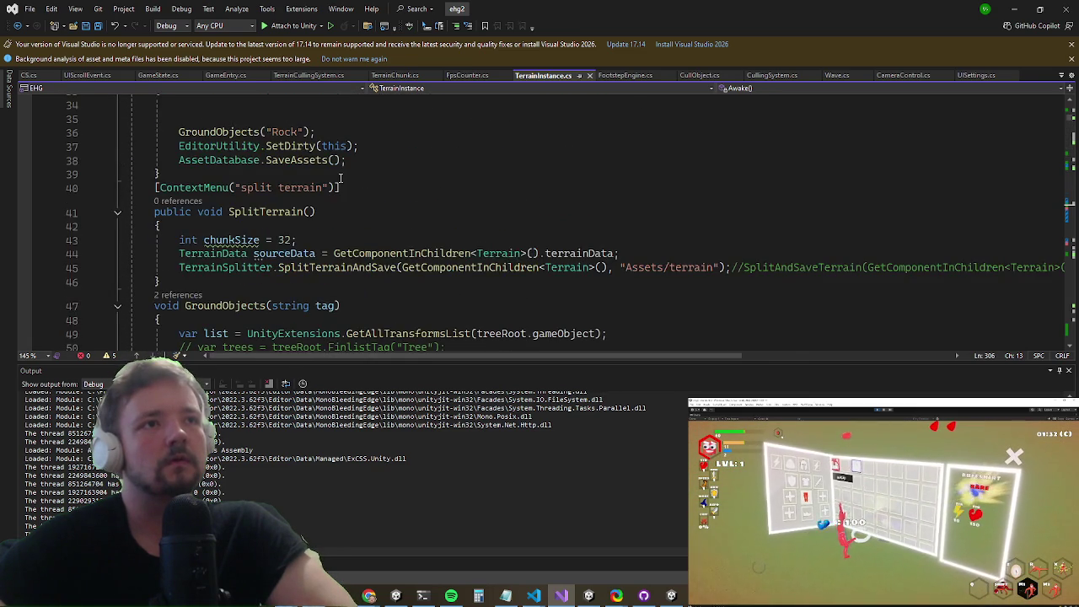
pyautogui.scroll(7, 340, 179)
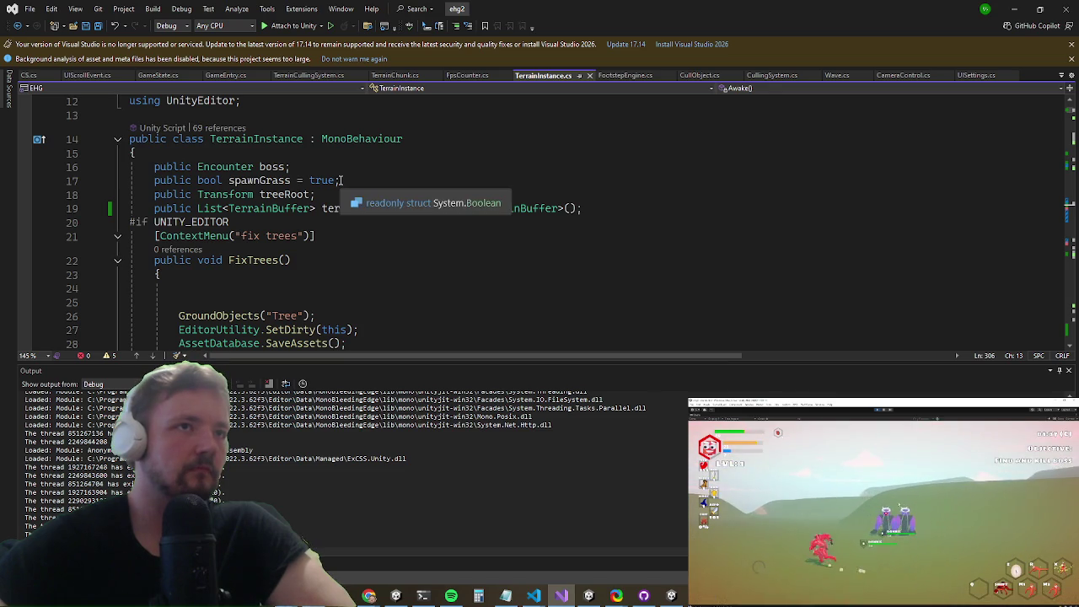
pyautogui.scroll(-8, 341, 178)
pyautogui.click(341, 175)
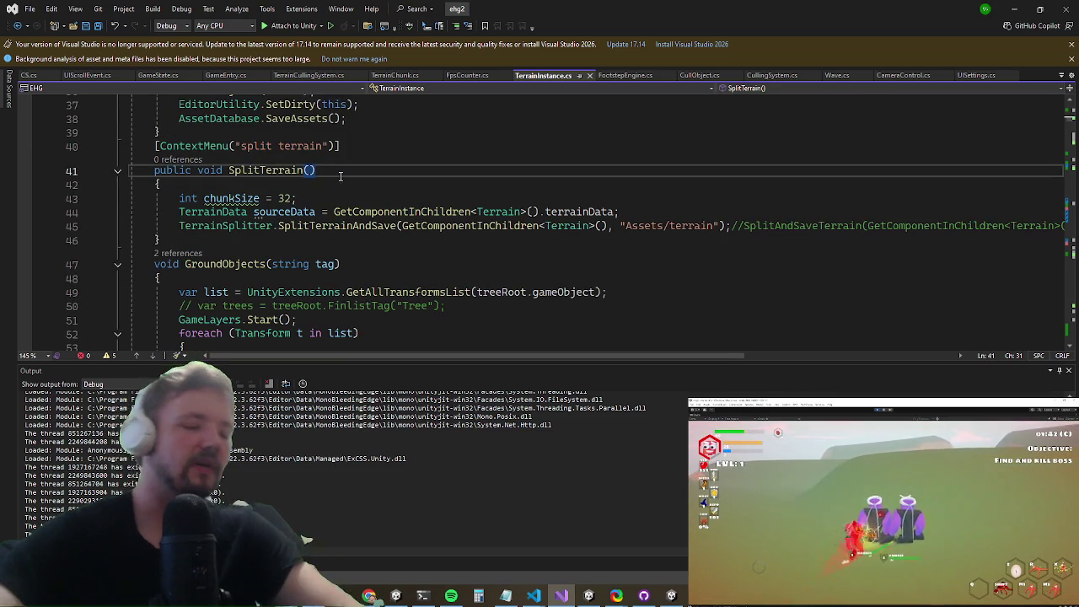
# Step: Find Start() and begin a MonoTools.Delay(.2f, () => call after the foreach loop
pyautogui.hotkey('ctrl', 'f')
pyautogui.write('start(')
pyautogui.press('Return')
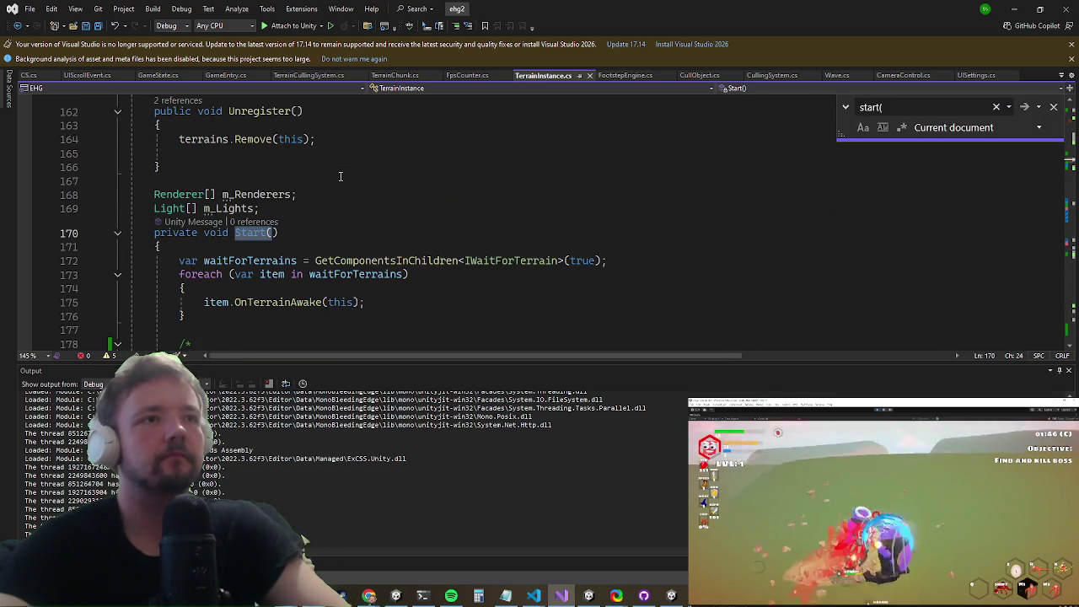
pyautogui.press('Escape')
pyautogui.press('Down')
pyautogui.press('Down')
pyautogui.press('Down')
pyautogui.press('Down')
pyautogui.press('Down')
pyautogui.press('Down')
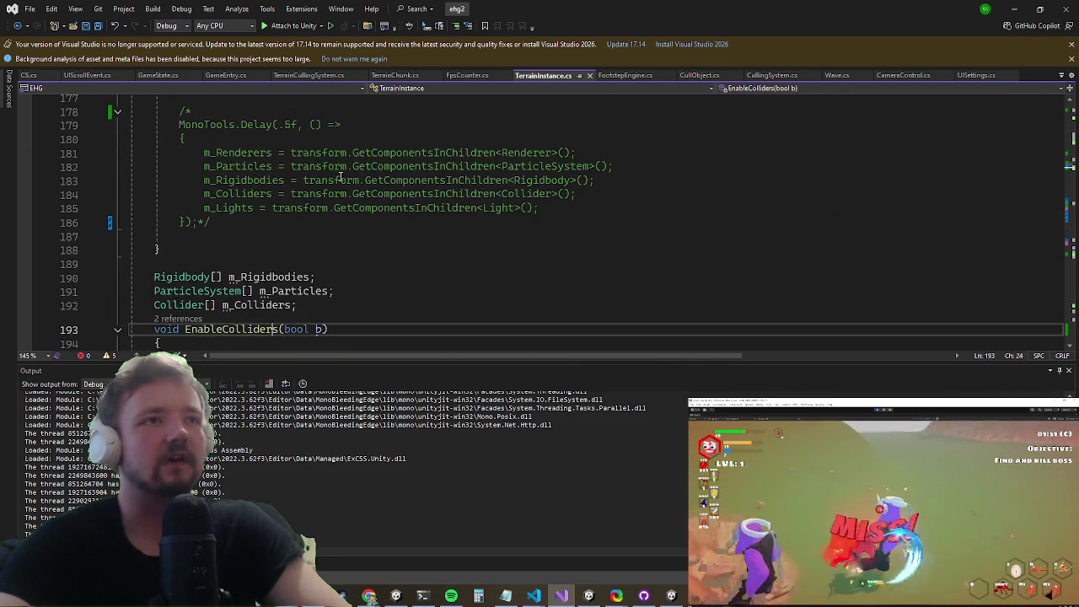
pyautogui.press('Up')
pyautogui.press('Up')
pyautogui.press('Up')
pyautogui.press('Down')
pyautogui.press('Down')
pyautogui.press('Down')
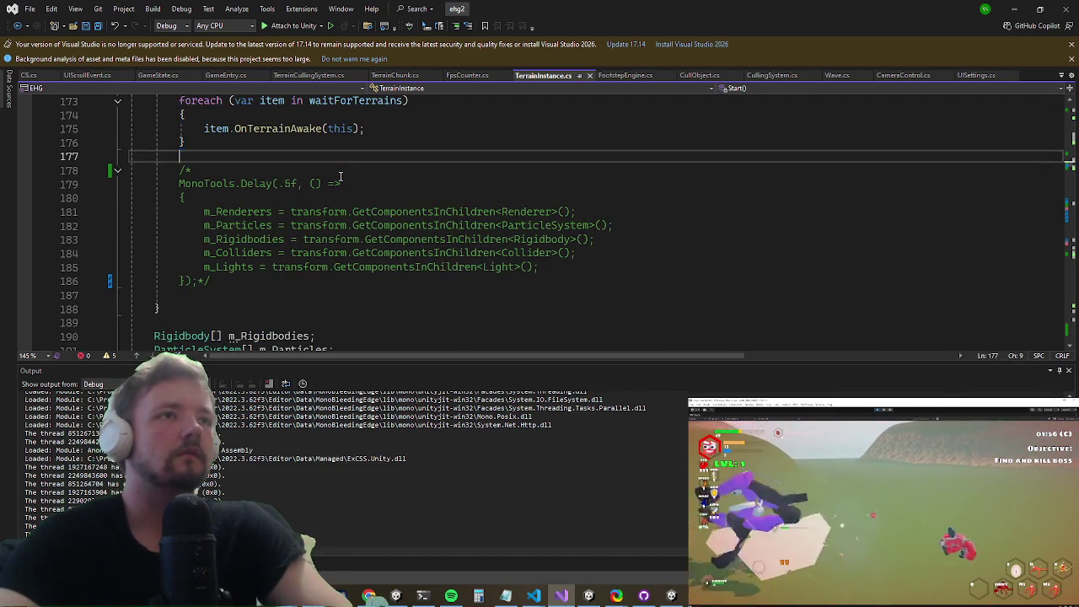
pyautogui.press('Return')
pyautogui.write('MonoTools.De()')
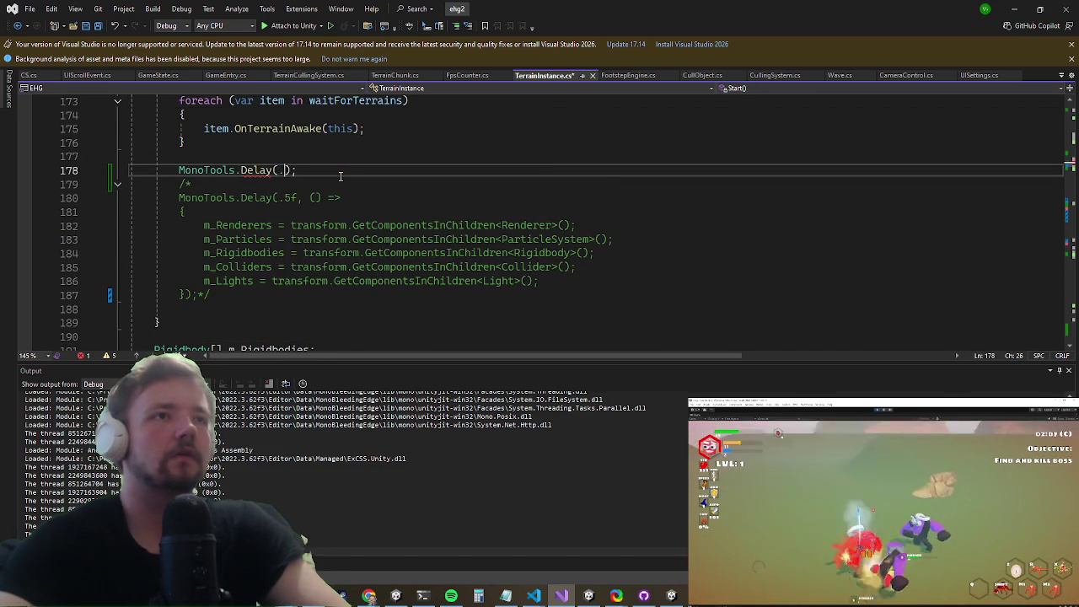
pyautogui.write('2f,')
pyautogui.write(' => {')
# Step: Finish the MonoTools.Delay(.2f, () => { }) callback and begin GameState.instance inside it
pyautogui.press('Return')
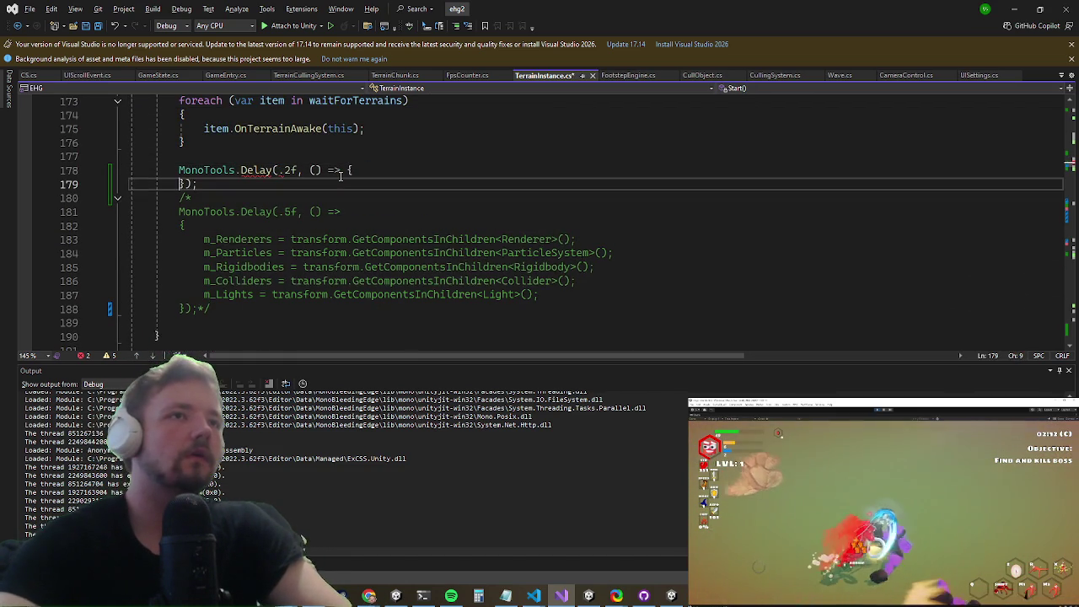
pyautogui.write('{')
pyautogui.press('Return')
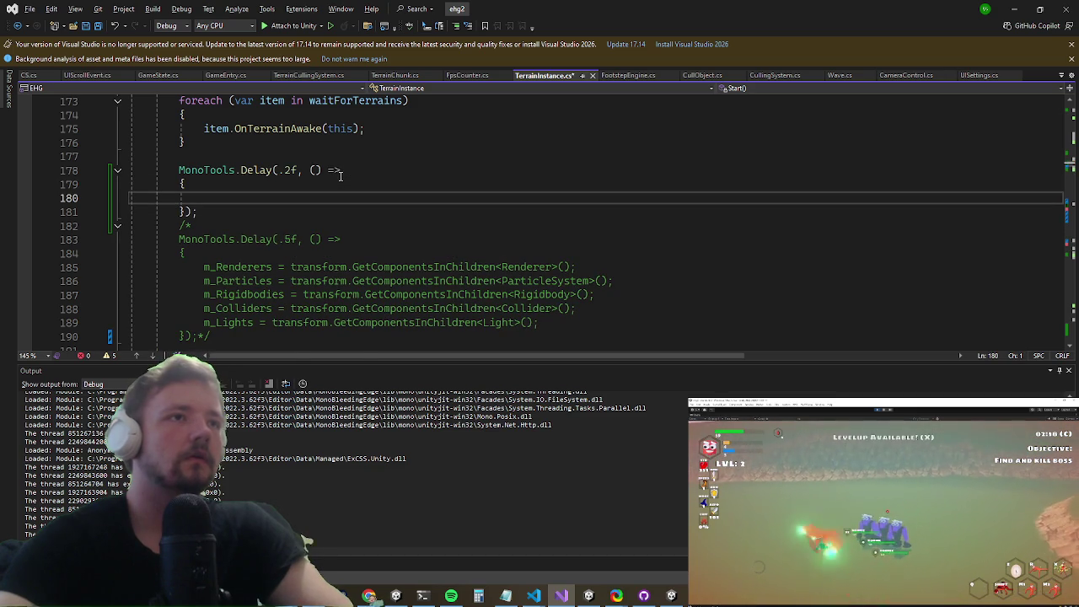
pyautogui.write('games')
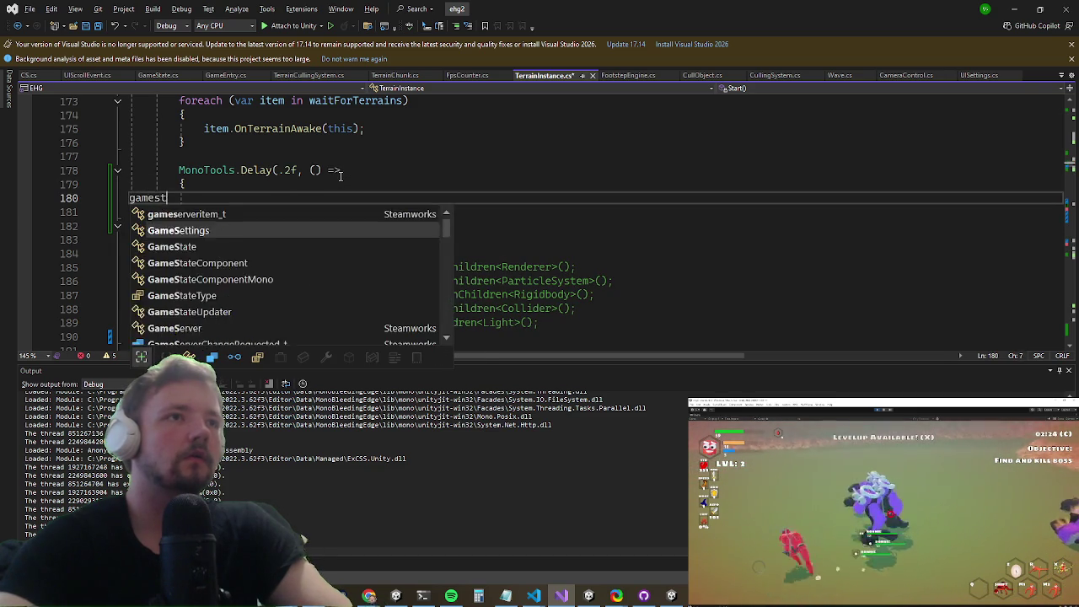
pyautogui.write('t')
pyautogui.press('Tab')
pyautogui.write('.i')
pyautogui.write('.')
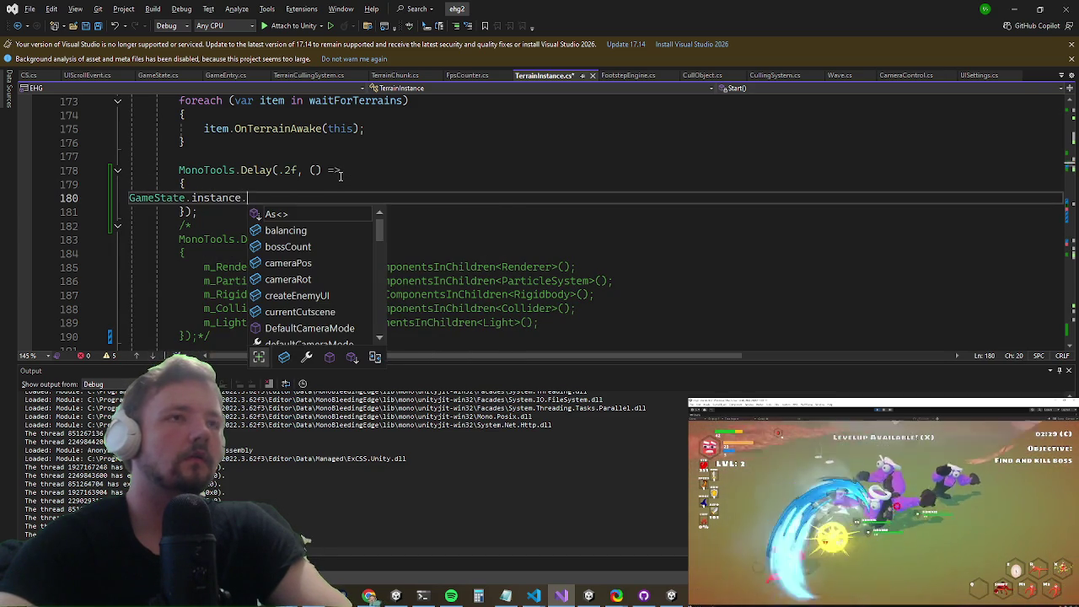
pyautogui.hotkey('shift', 'Up')
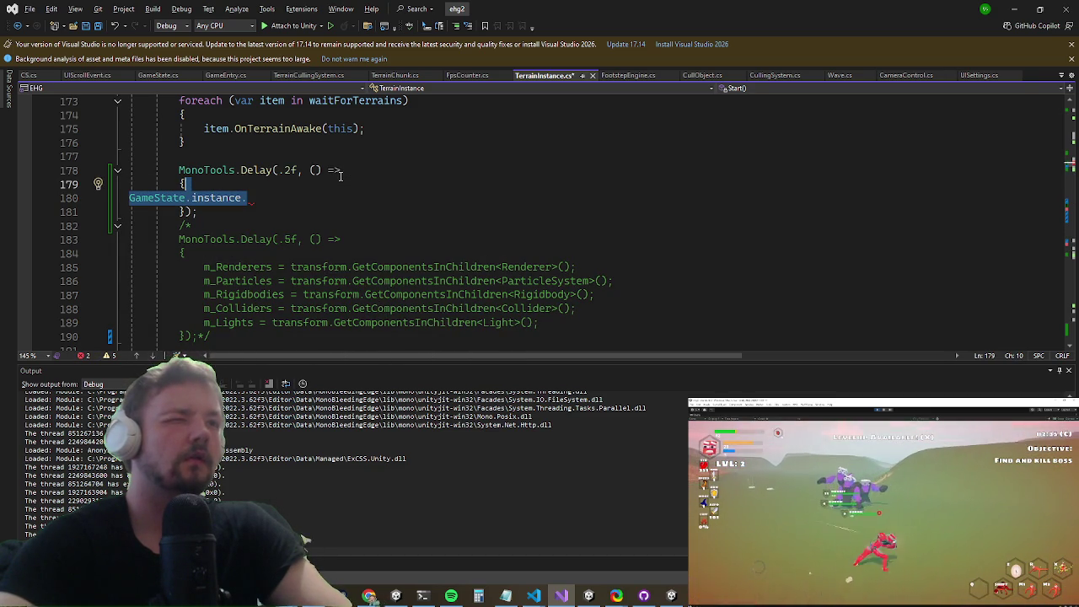
pyautogui.hotkey('shift', 'Down')
# Step: Extend the line to eventSystem.Subscribe<OnSettingsChanged> and code-search for 'settingevent'
pyautogui.write('ev')
pyautogui.press('Tab')
pyautogui.write('.S')
pyautogui.press('Tab')
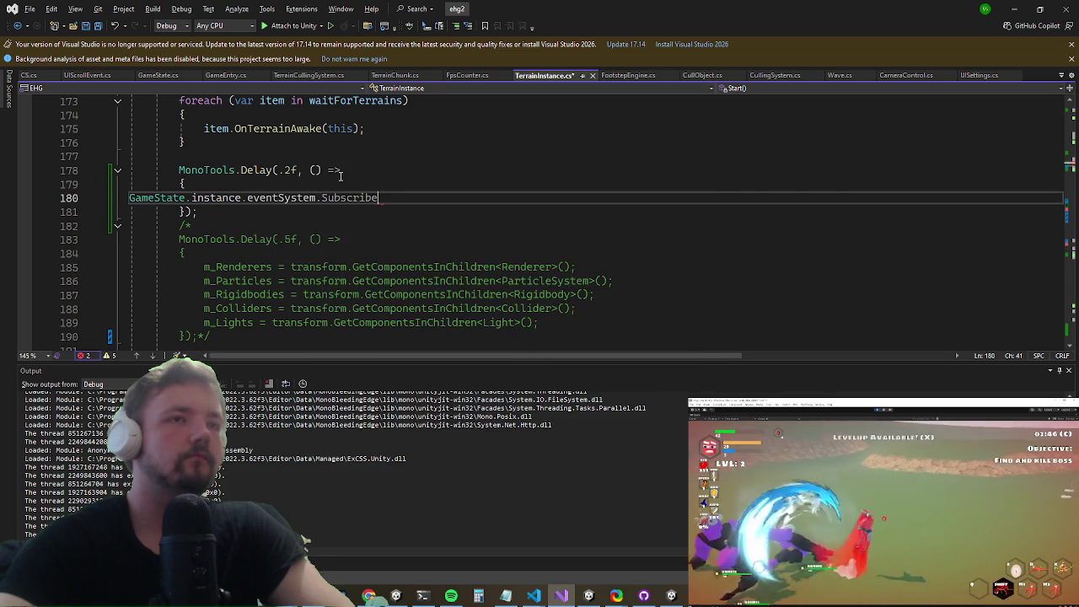
pyautogui.write('<OnSe')
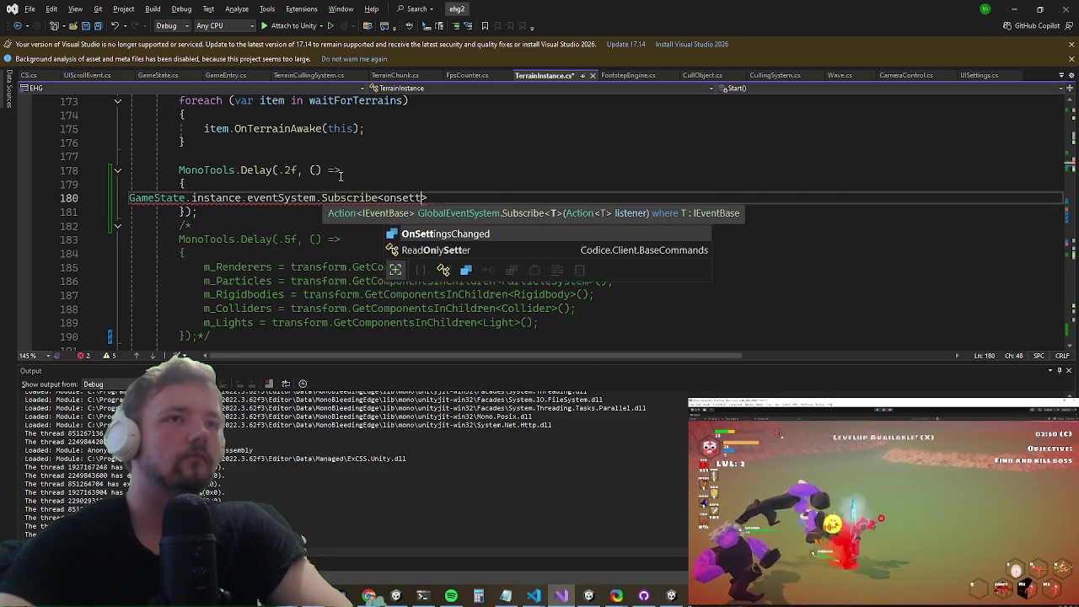
pyautogui.press('Tab')
pyautogui.hotkey('ctrl', 't')
pyautogui.write('settingevent')
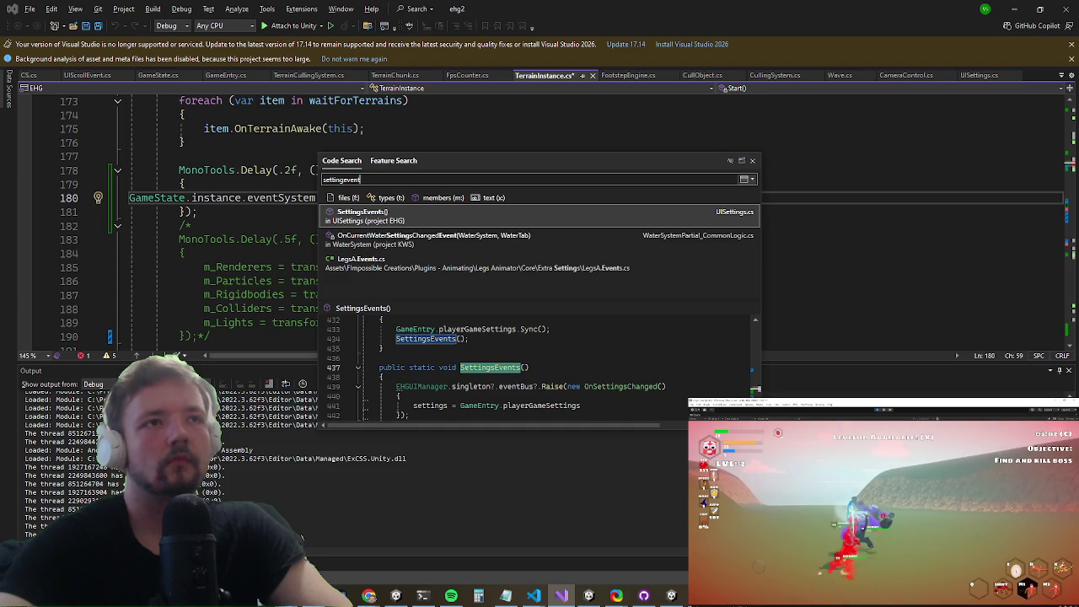
# Step: Copy OnSettingsChanged from SettingsEvents() in UISettings.cs into TerrainInstance.cs's Subscribe<>
pyautogui.press('Return')
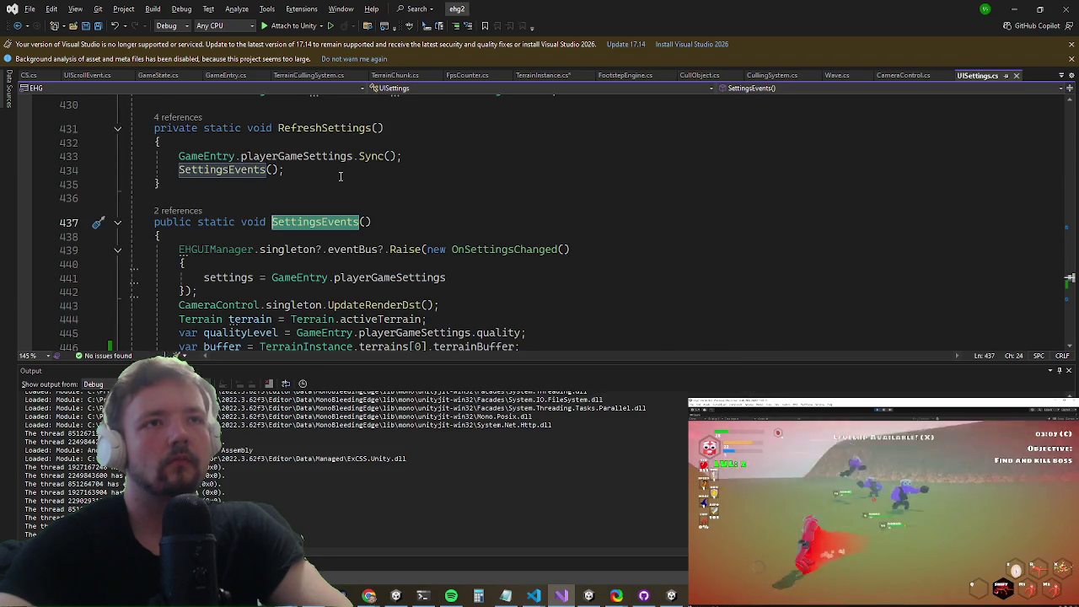
pyautogui.press('Down')
pyautogui.press('Down')
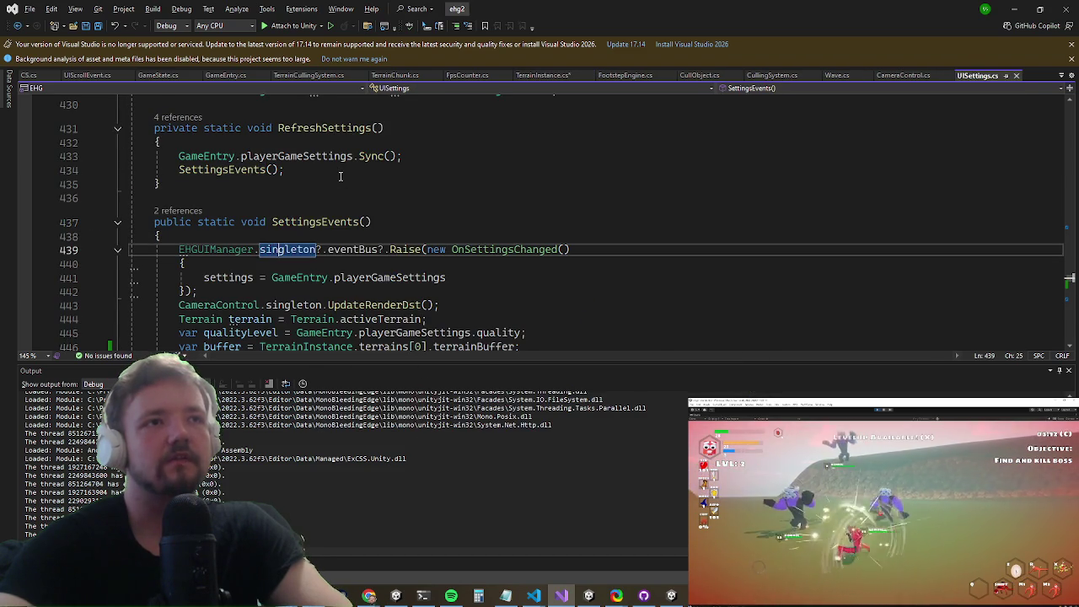
pyautogui.press('Left')
pyautogui.press('Left')
pyautogui.press('Left')
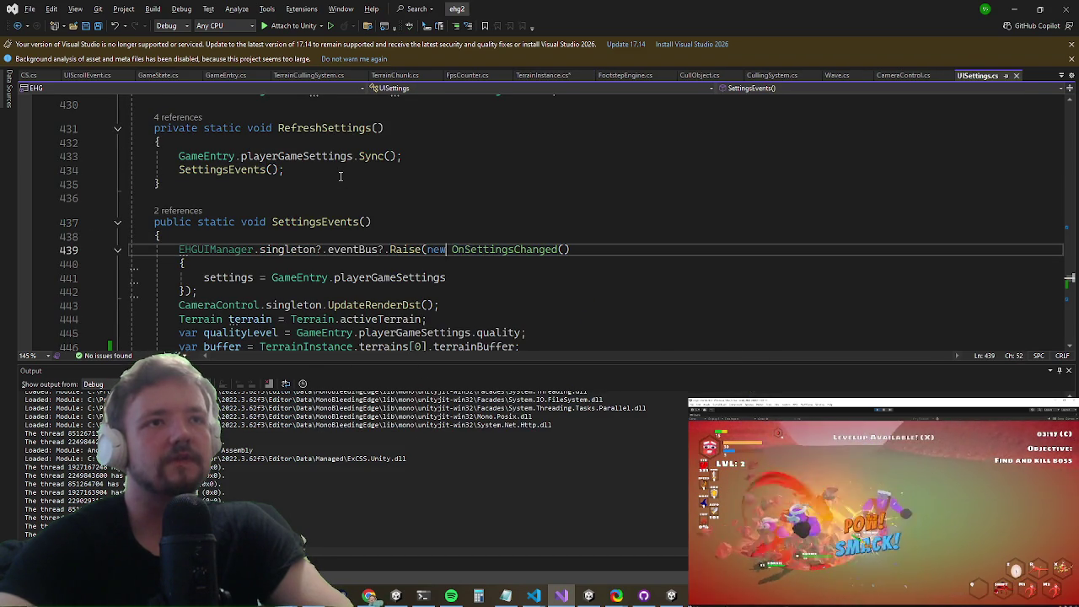
pyautogui.press('Right')
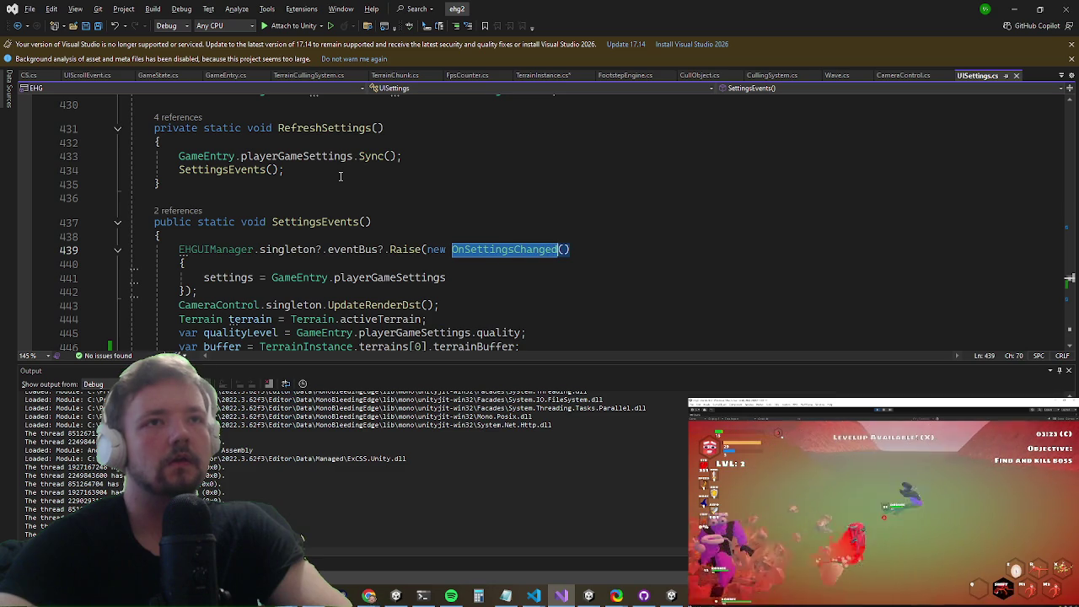
pyautogui.hotkey('ctrl', 'c')
pyautogui.hotkey('ctrl', 'Tab')
pyautogui.hotkey('ctrl', 'v')
# Step: Rewrite the subscription as EHGUIManager's eventBus.Subscribe<OnSettingsChanged> with an ev => { handler
pyautogui.write('>')
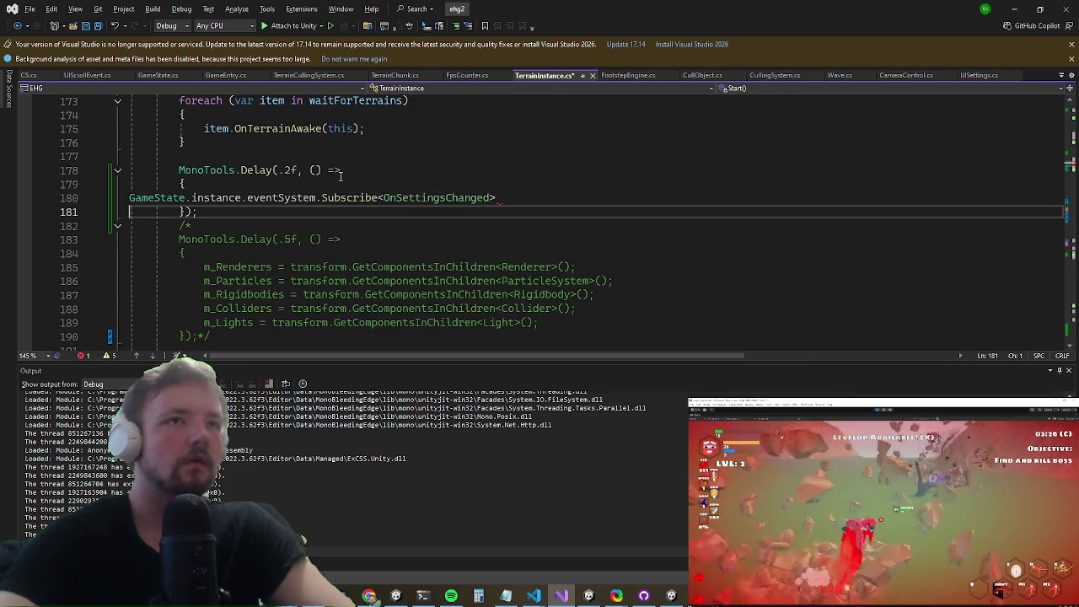
pyautogui.hotkey('shift', 'Home')
pyautogui.press('BackSpace')
pyautogui.write('EHGUIManager')
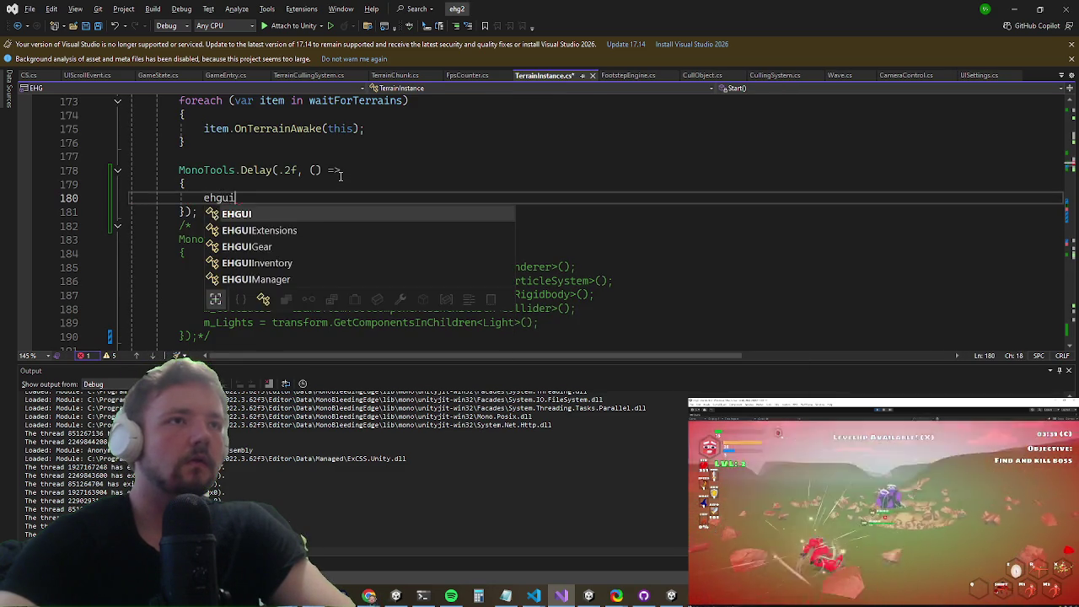
pyautogui.write('.simpleWin')
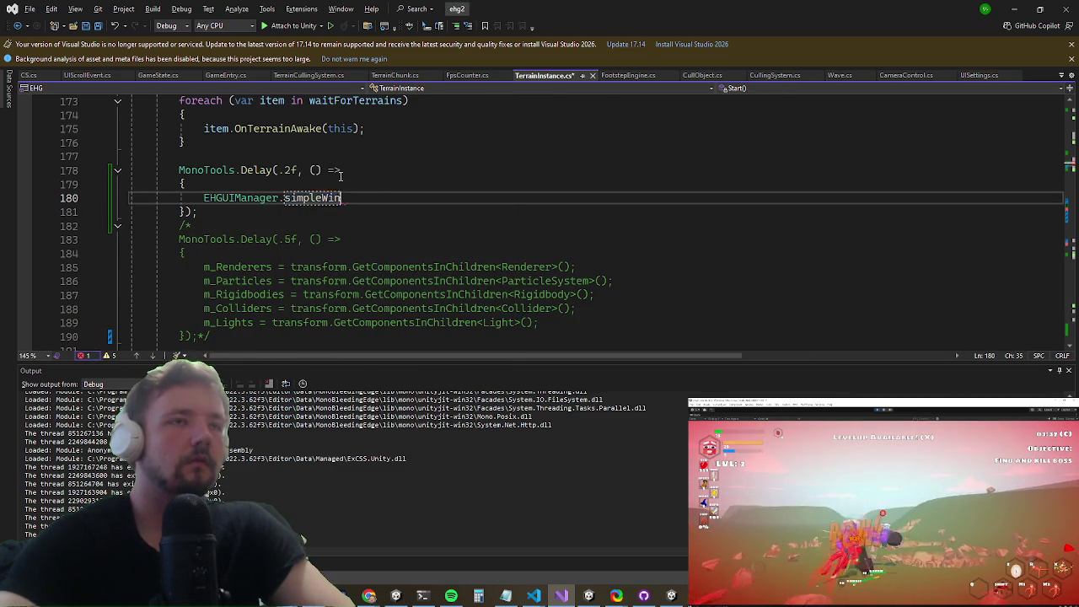
pyautogui.write('dowssingleton')
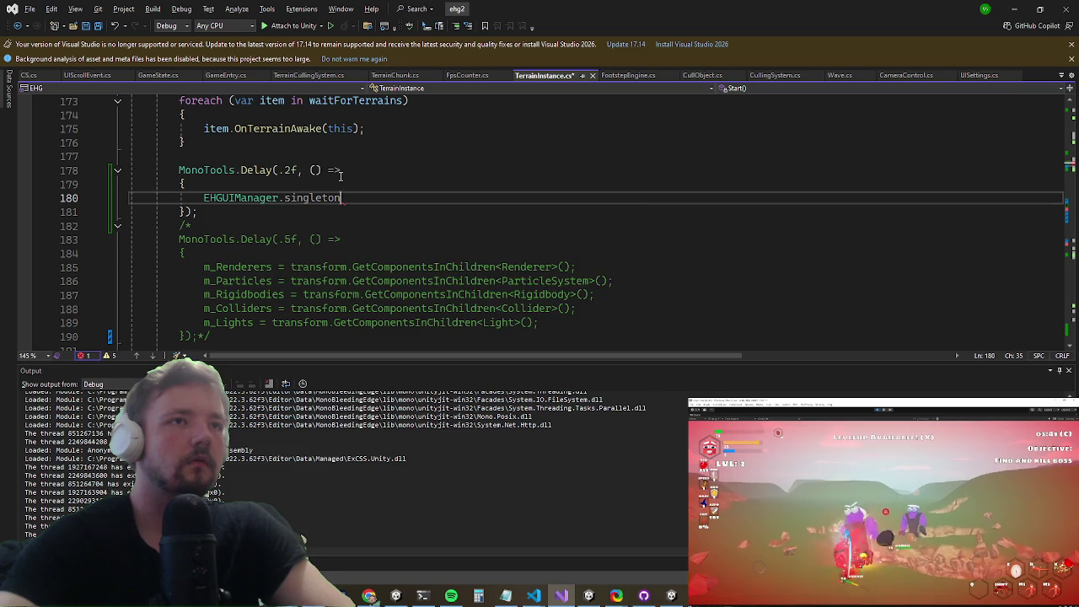
pyautogui.write('.eventBus.Subscribe<OnSettingsChanged>(')
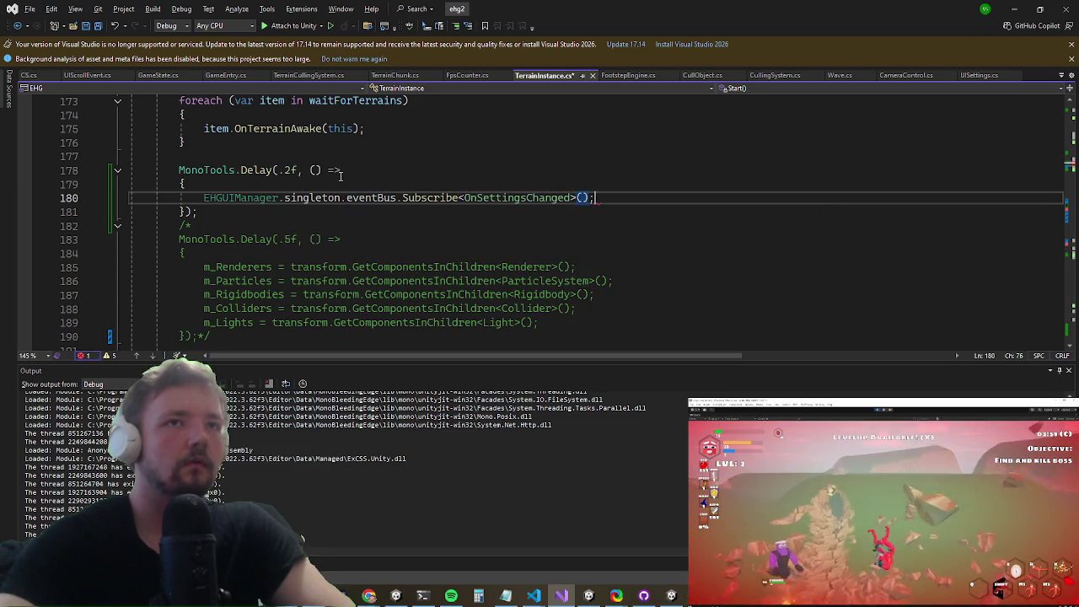
pyautogui.write('ev => {')
pyautogui.press('Return')
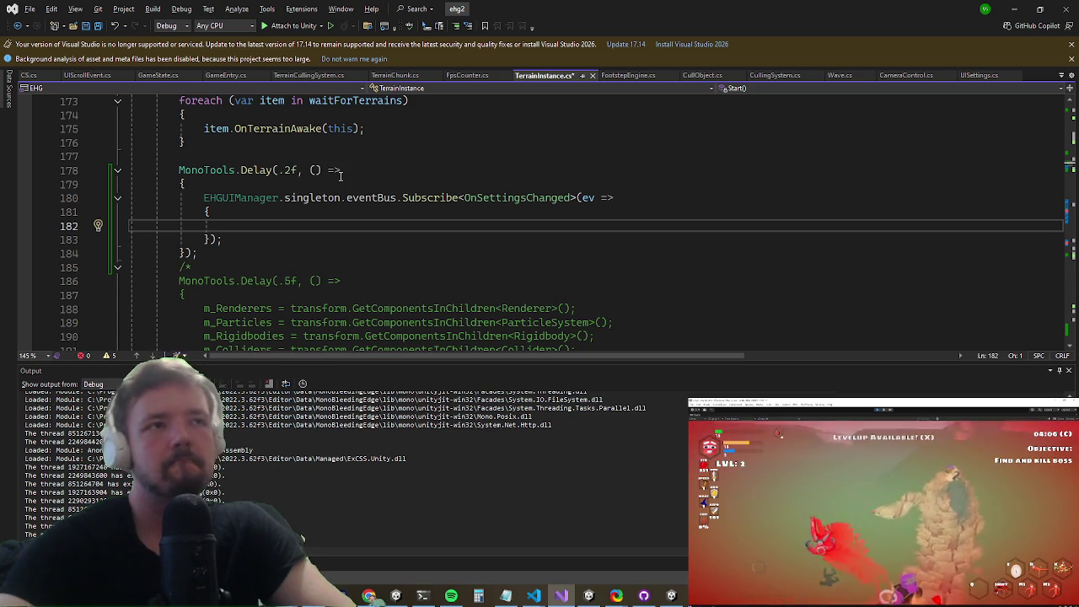
# Step: Add legacy.gameObject.SetActive(ev.settings.experimentalCulling); inside the handler
pyautogui.write('roo')
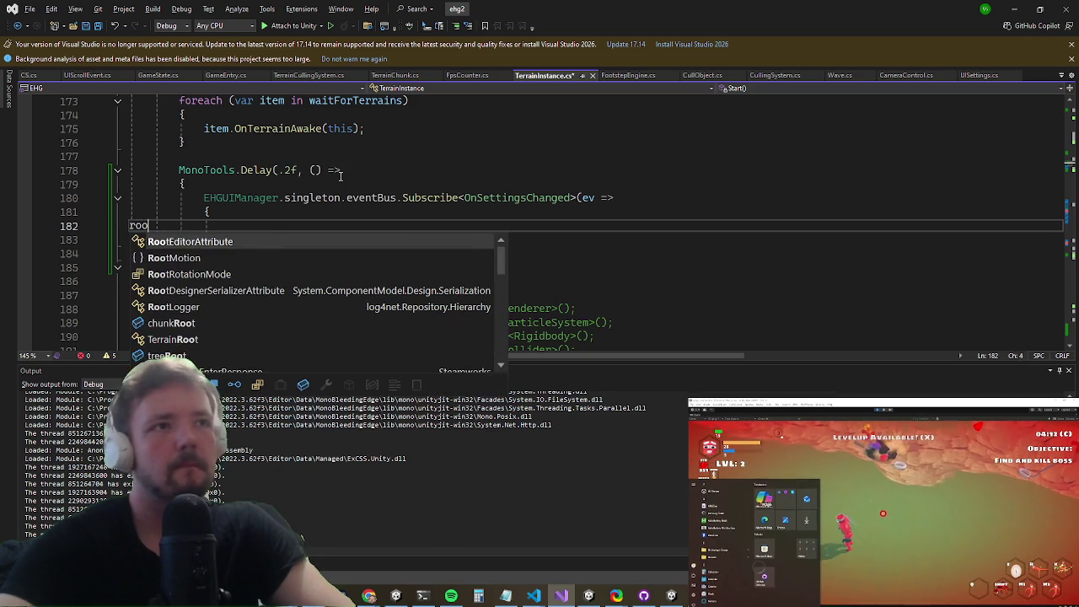
pyautogui.press('BackSpace')
pyautogui.press('BackSpace')
pyautogui.write('legacy.g')
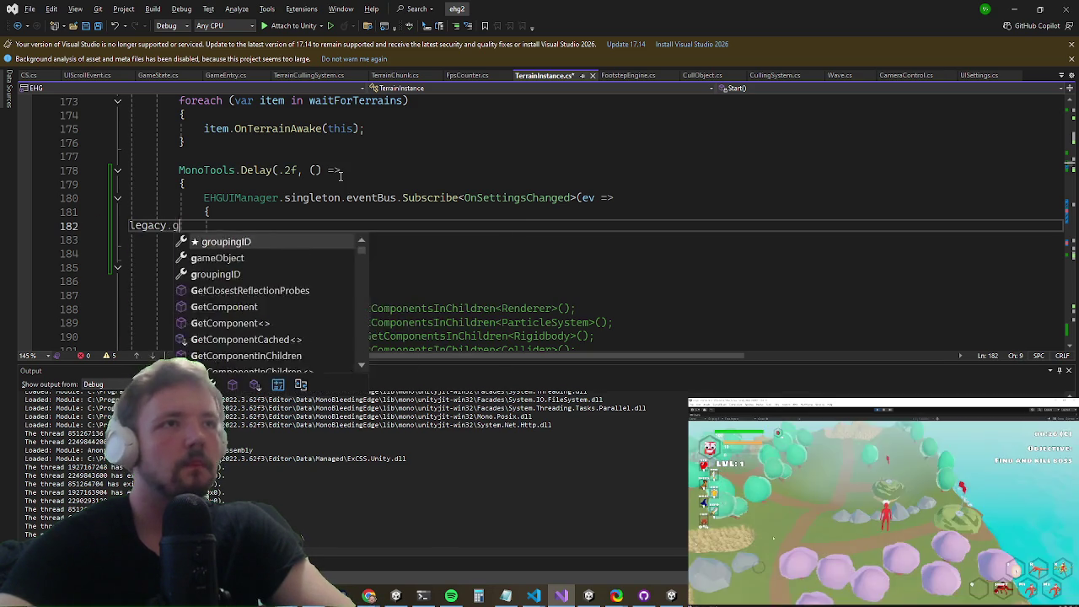
pyautogui.write('ameObject.setActive();')
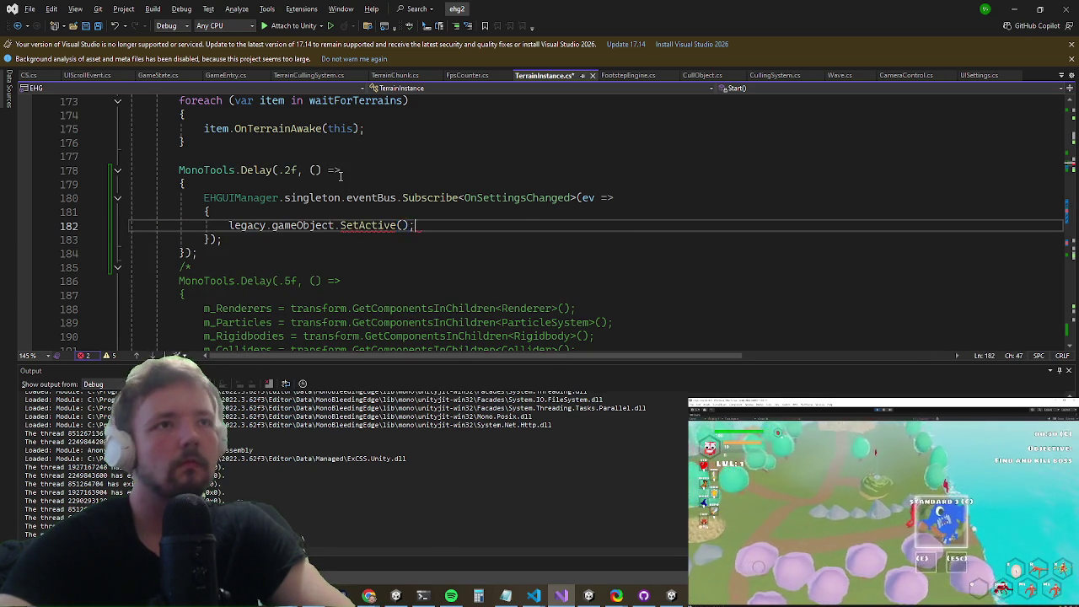
pyautogui.press('Left')
pyautogui.press('Left')
pyautogui.write('ev.')
pyautogui.press('Down')
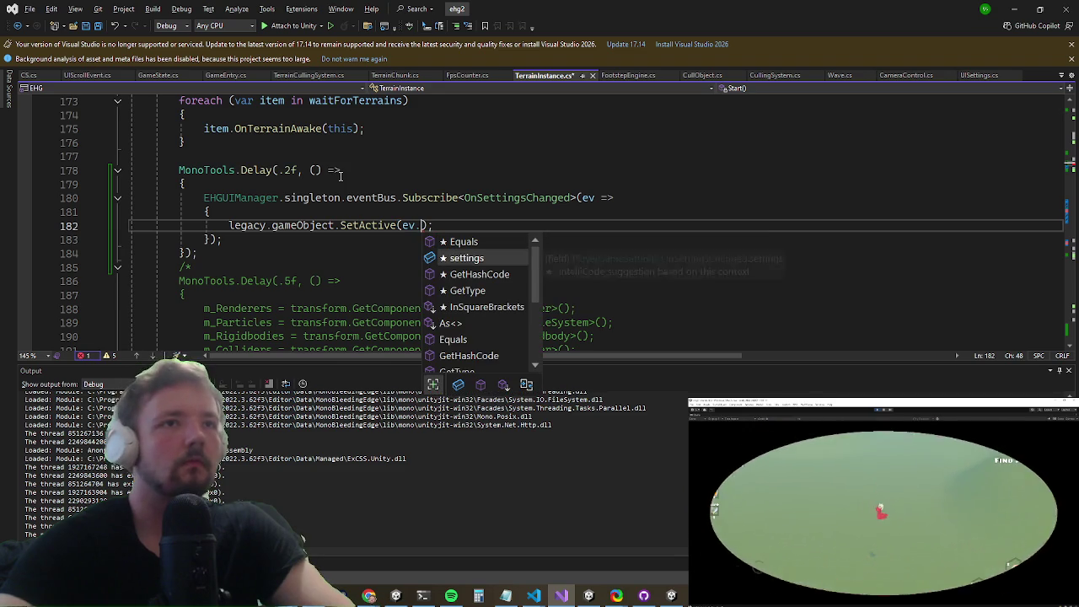
pyautogui.press('Tab')
pyautogui.write('.')
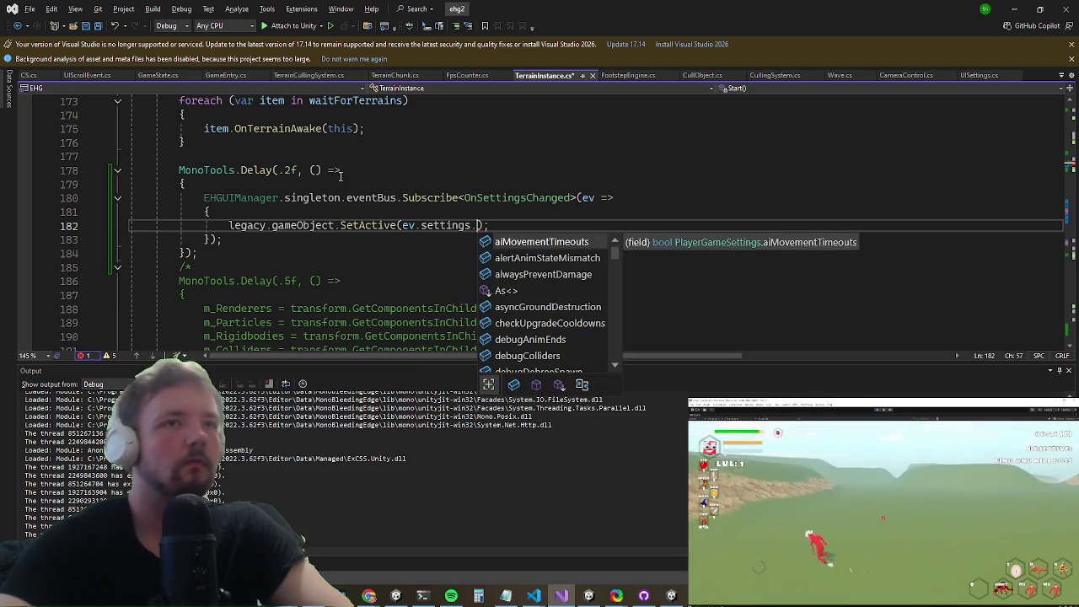
pyautogui.write('expe')
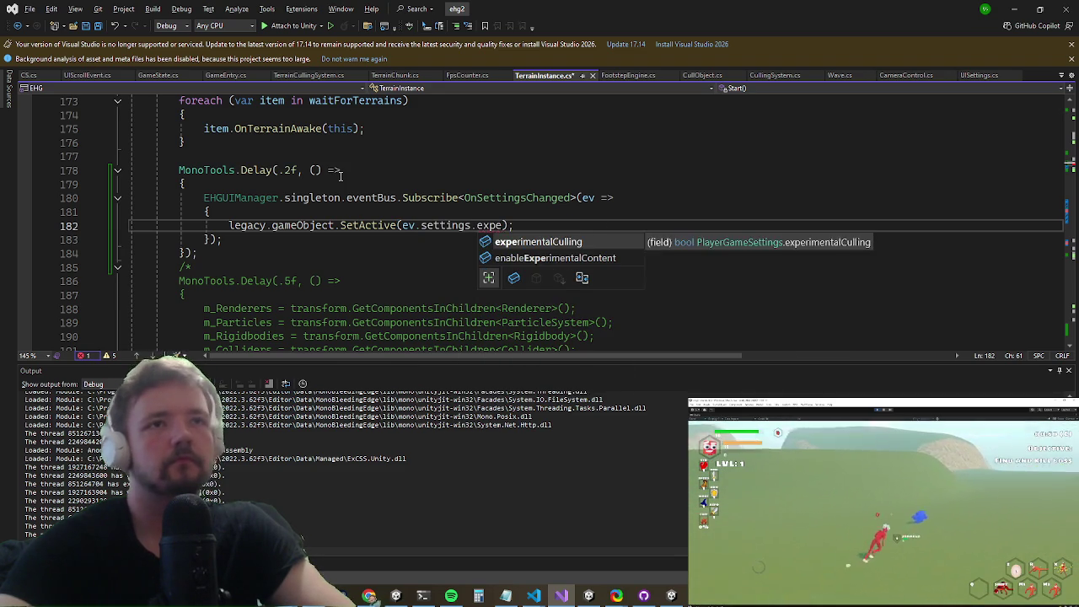
pyautogui.press('Tab')
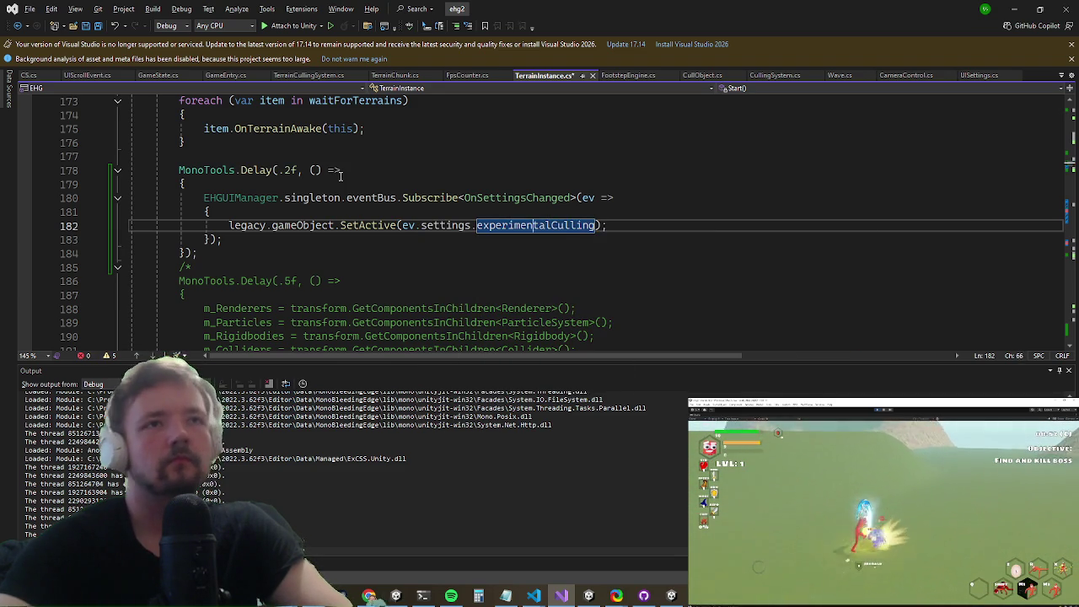
# Step: Add chunkRoot.gameObject.SetActive(ev.settings.experimentalCulling); below it and save the script
pyautogui.press('Down')
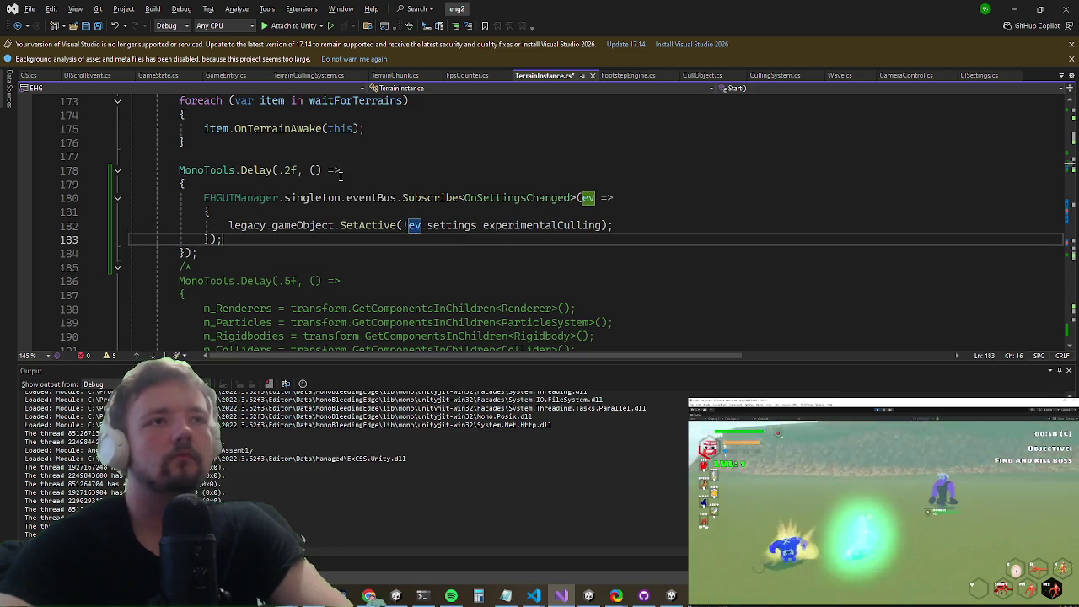
pyautogui.press('Down')
pyautogui.press('Up')
pyautogui.press('Left')
pyautogui.press('Left')
pyautogui.hotkey('ctrl', 'Return')
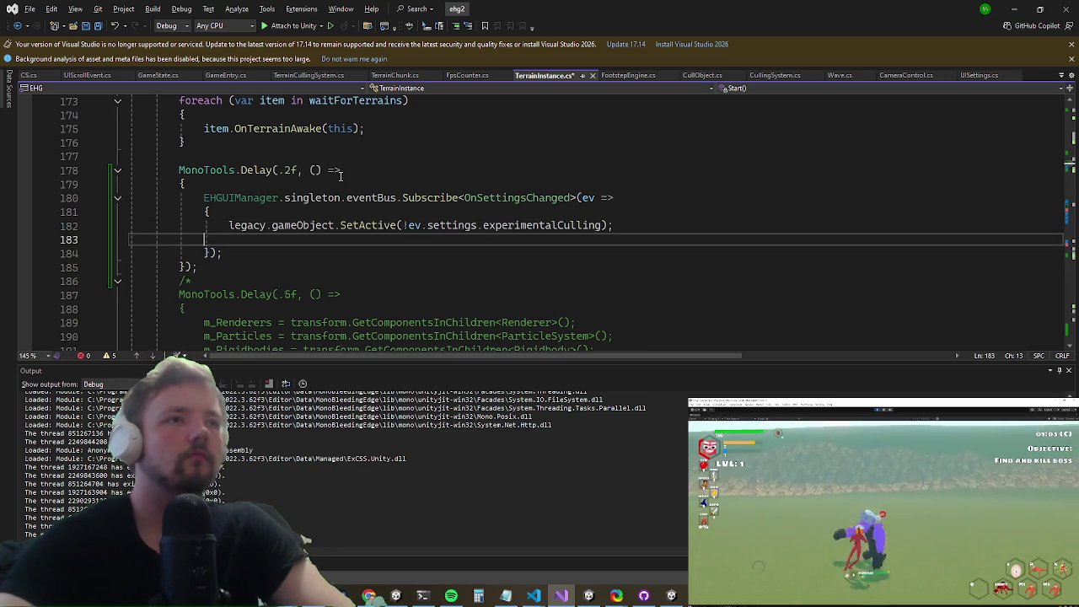
pyautogui.write('root')
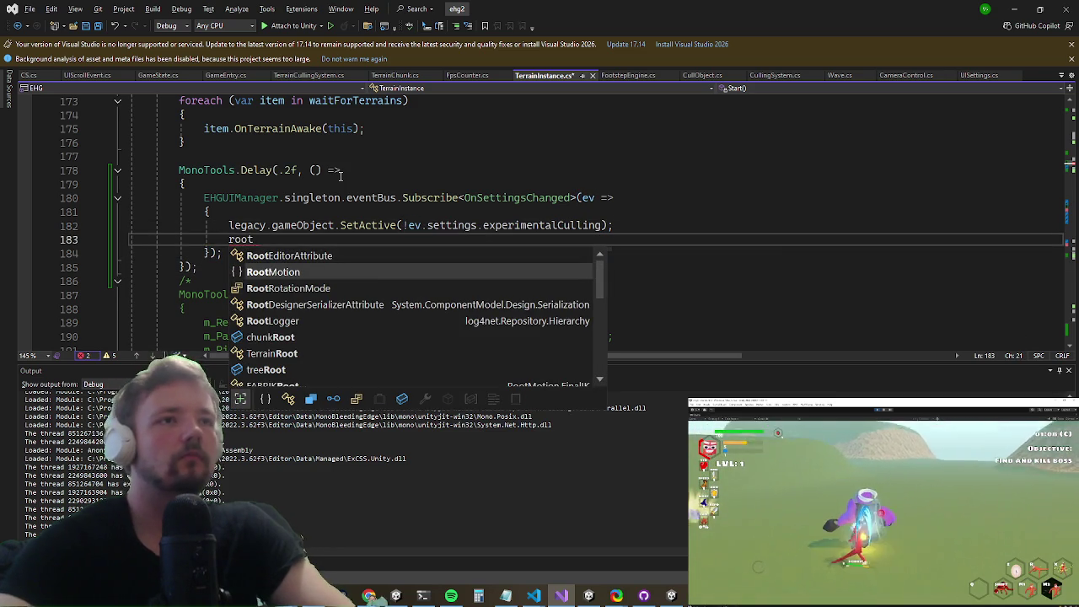
pyautogui.press('Down')
pyautogui.press('Down')
pyautogui.press('Down')
pyautogui.press('Up')
pyautogui.press('Tab')
pyautogui.write('.gameObject.SetActive(ev.settings.exp')
pyautogui.press('Tab')
pyautogui.write(')')
pyautogui.hotkey('ctrl', 's')
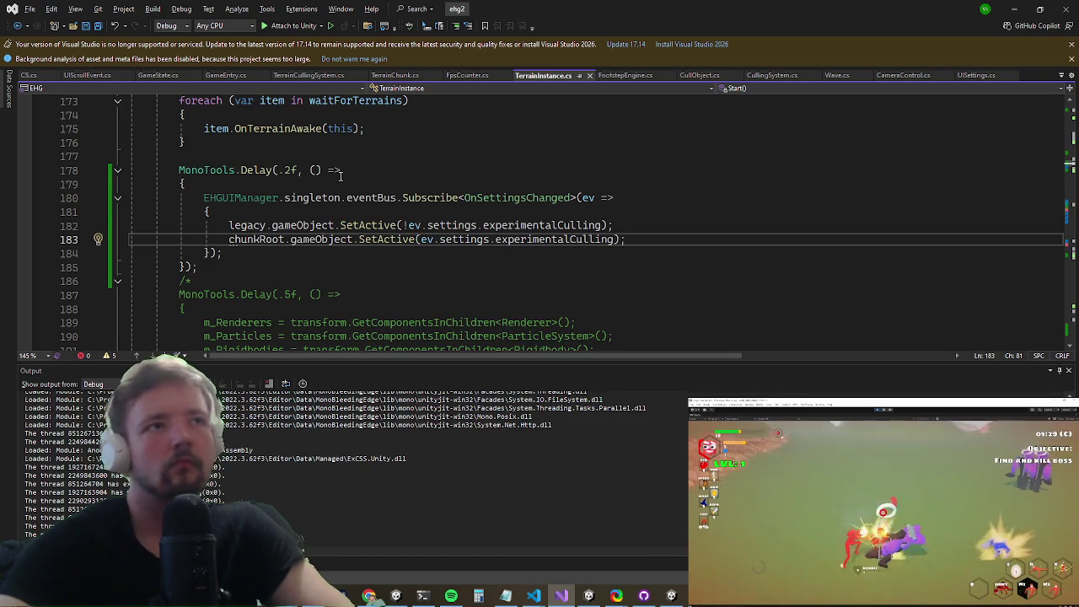
# Step: Change the delay from .2f to 1f and return to Unity
pyautogui.press('Up')
pyautogui.press('Up')
pyautogui.press('Up')
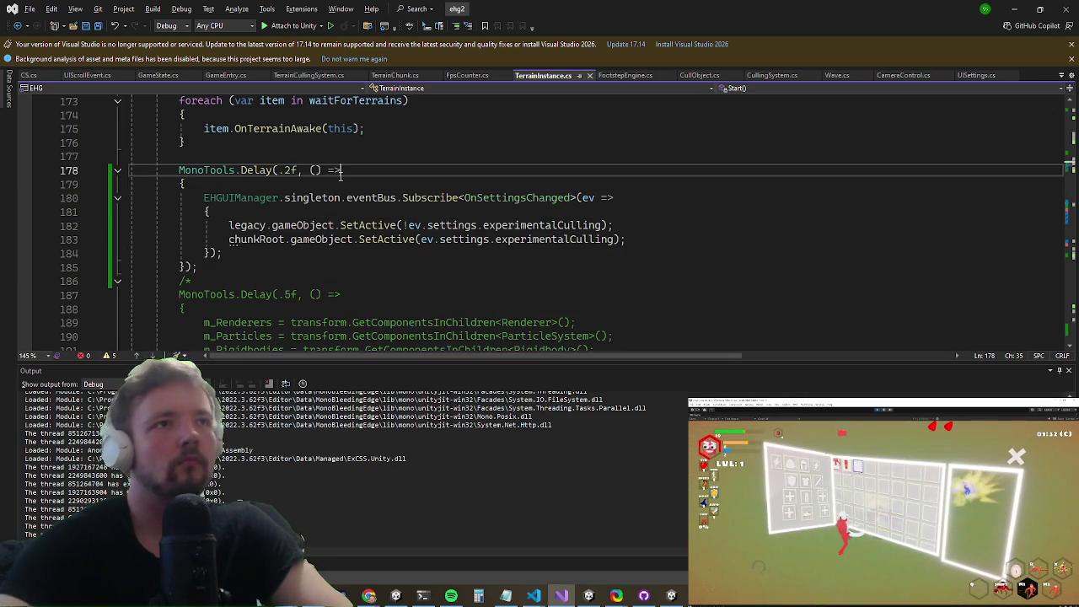
pyautogui.press('BackSpace')
pyautogui.press('BackSpace')
pyautogui.write('1')
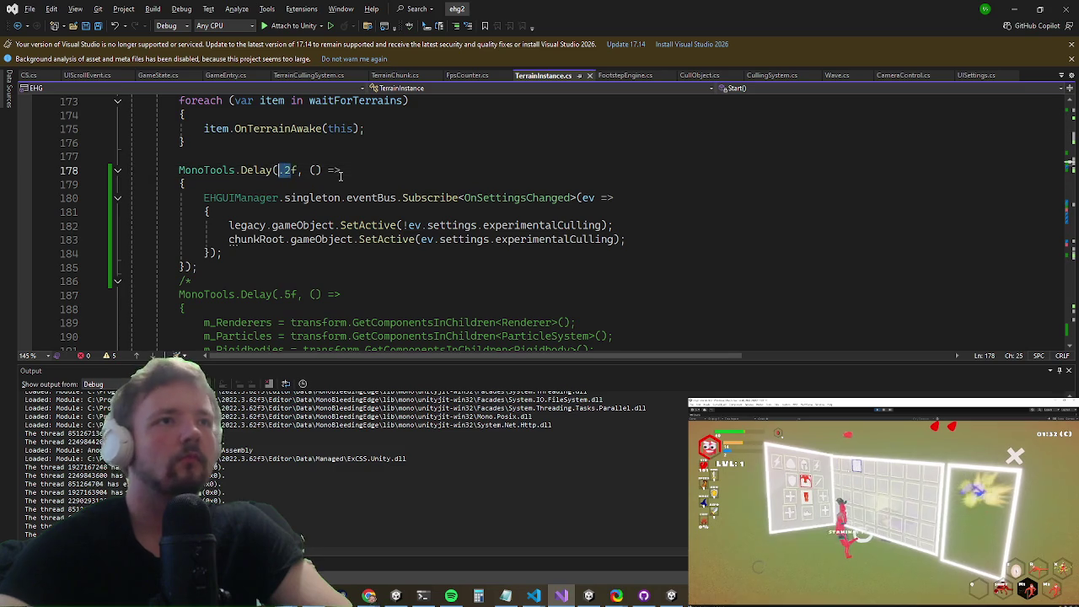
pyautogui.hotkey('alt', 'Tab')
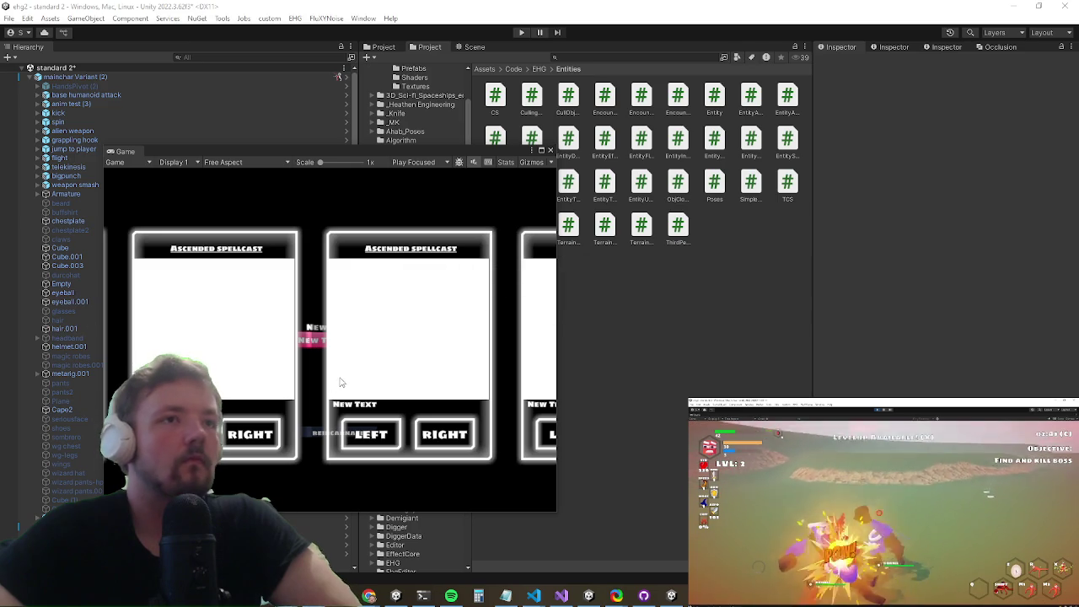
# Step: Enter Play mode and maximize the Game view
pyautogui.click(521, 32)
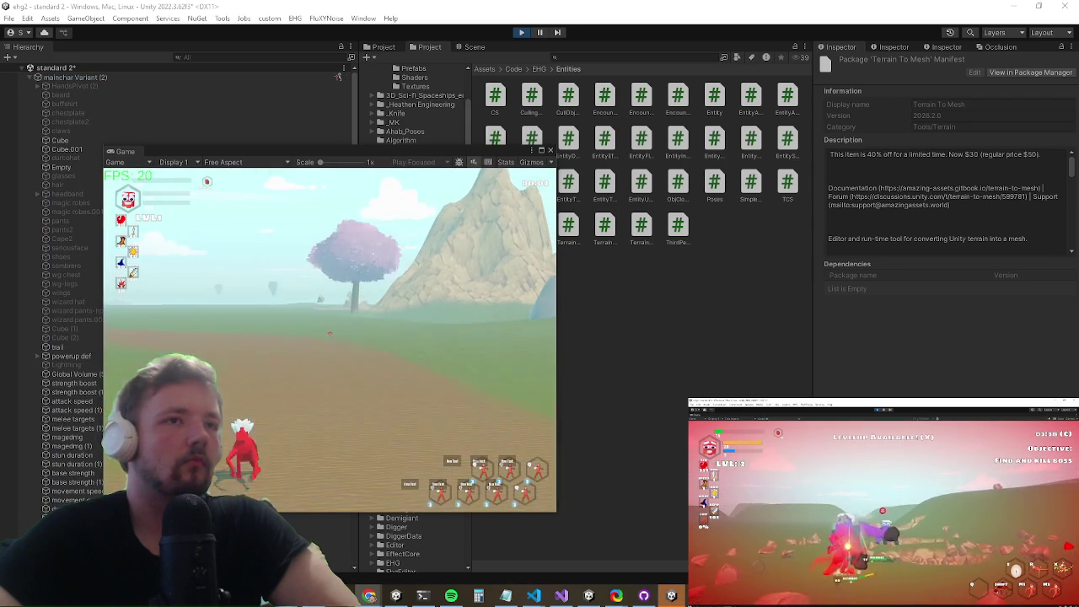
pyautogui.press('super')
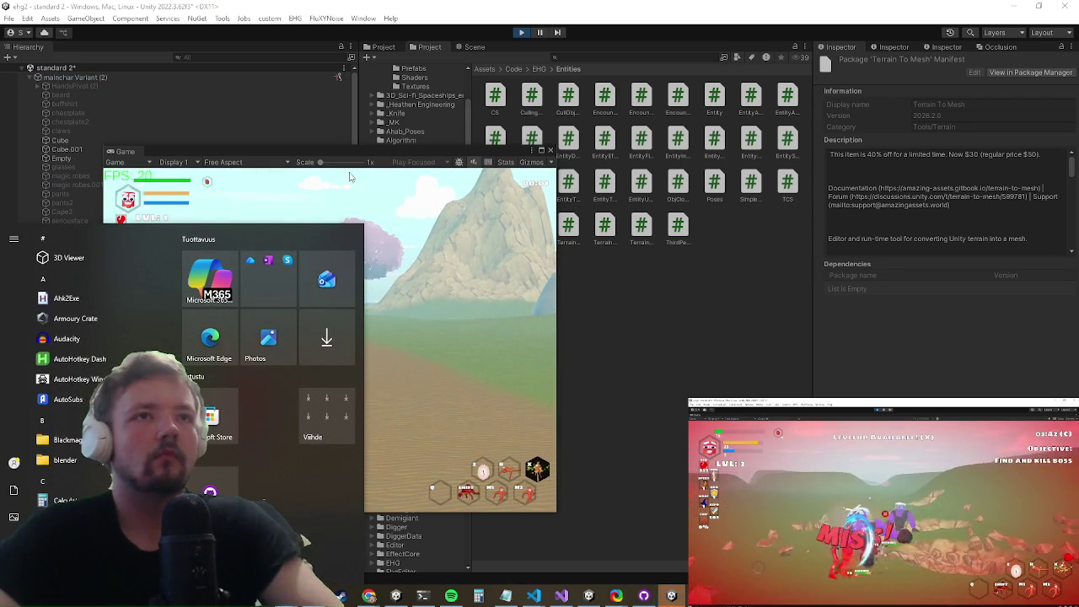
pyautogui.click(542, 151)
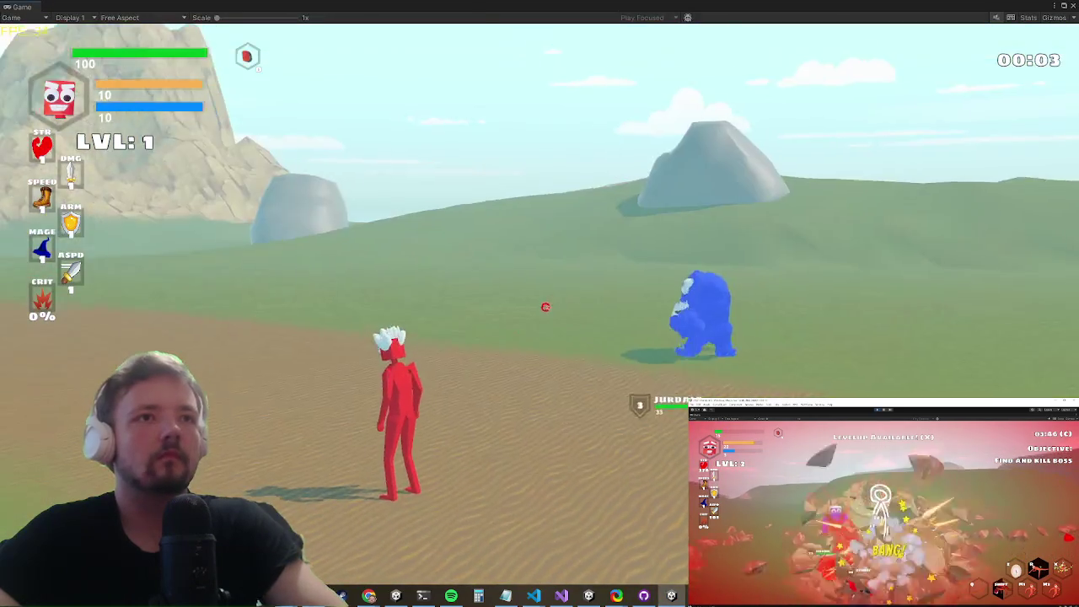
# Step: Untick Experimental Culling in the in-game Settings, run toward the cliff, then reopen Settings
pyautogui.press('Escape')
pyautogui.scroll(-10, 501, 324)
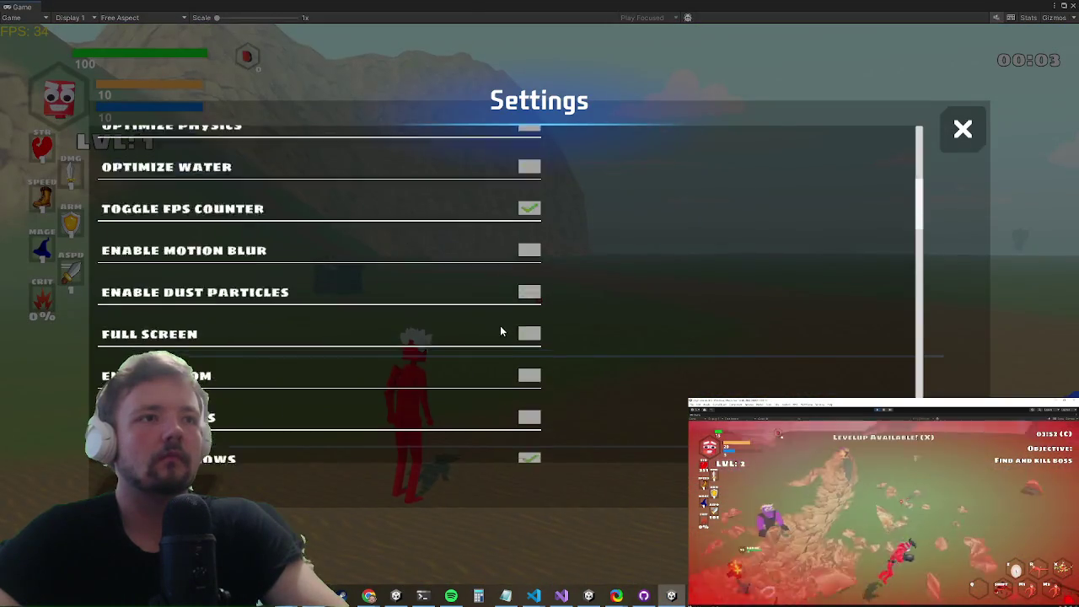
pyautogui.scroll(-10, 506, 371)
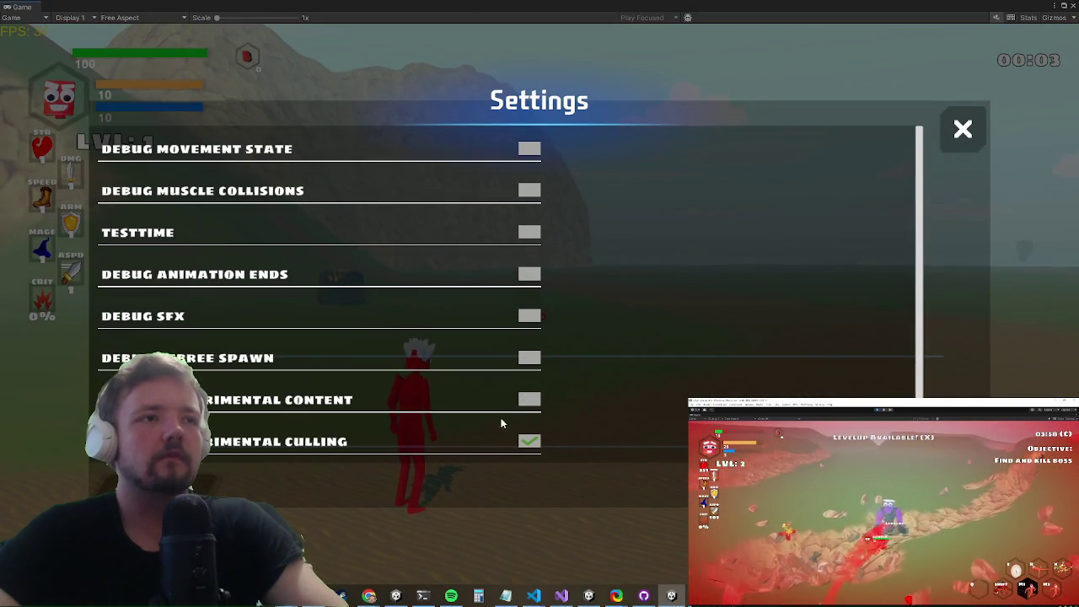
pyautogui.click(525, 450)
pyautogui.press('Escape')
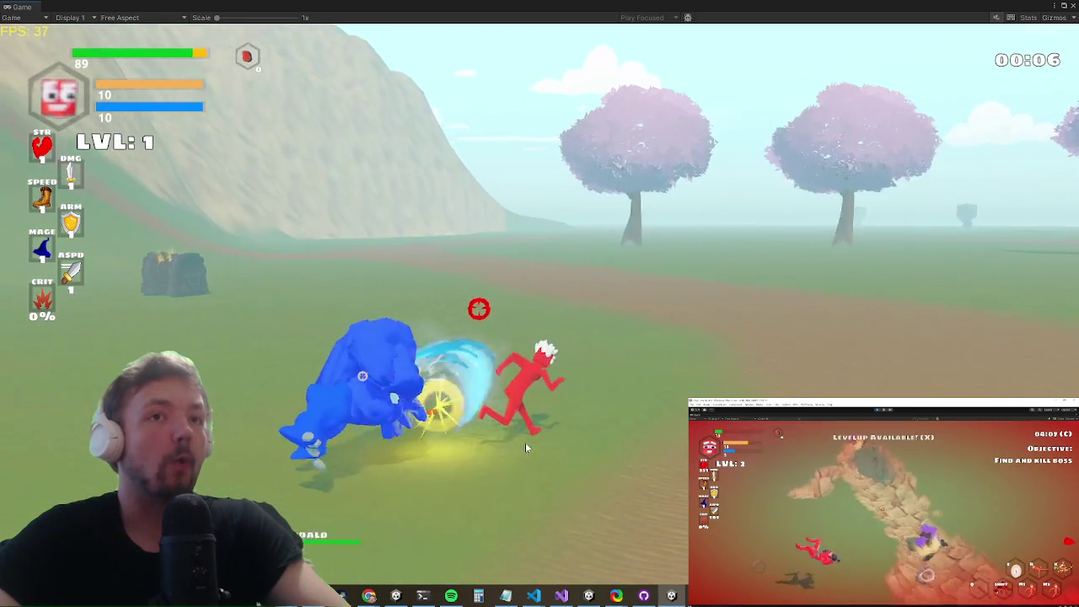
pyautogui.press('w')
pyautogui.press('super')
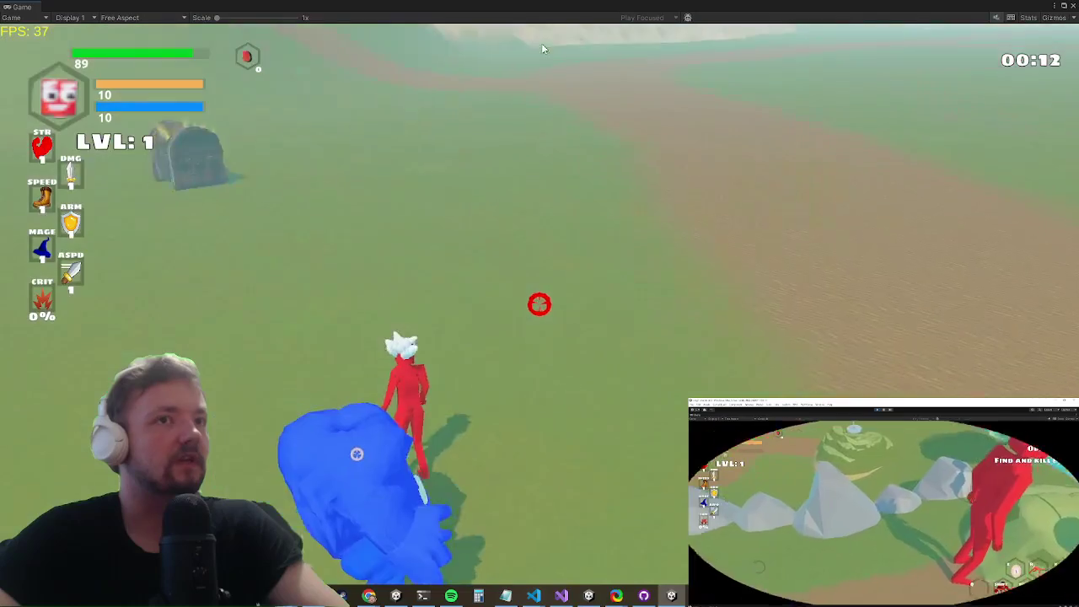
pyautogui.press('Escape')
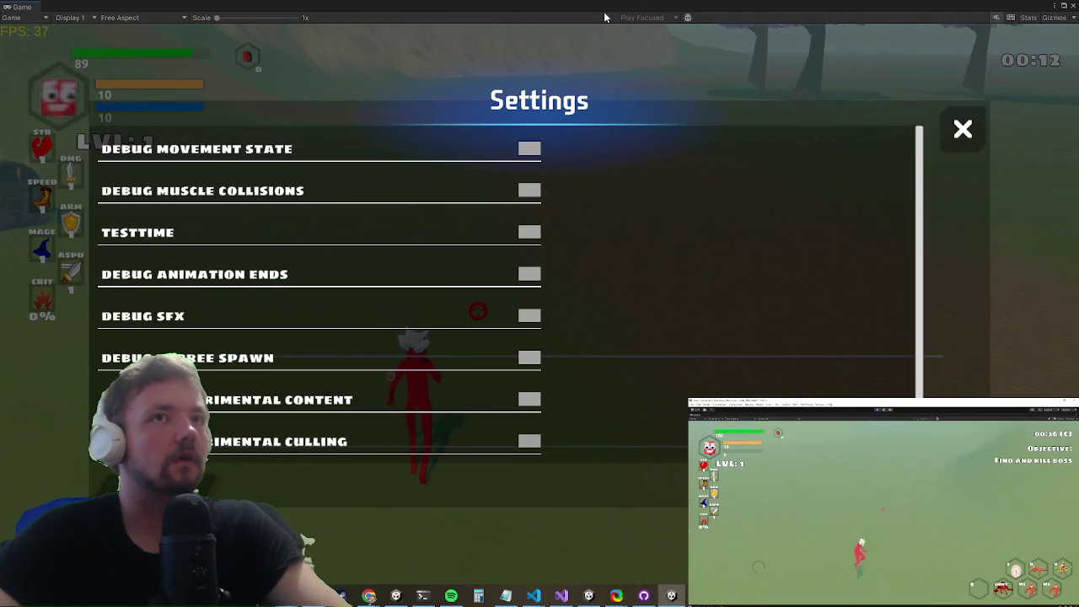
# Step: Restore the Game view to a window and select the terrain and split terrain objects
pyautogui.click(1060, 5)
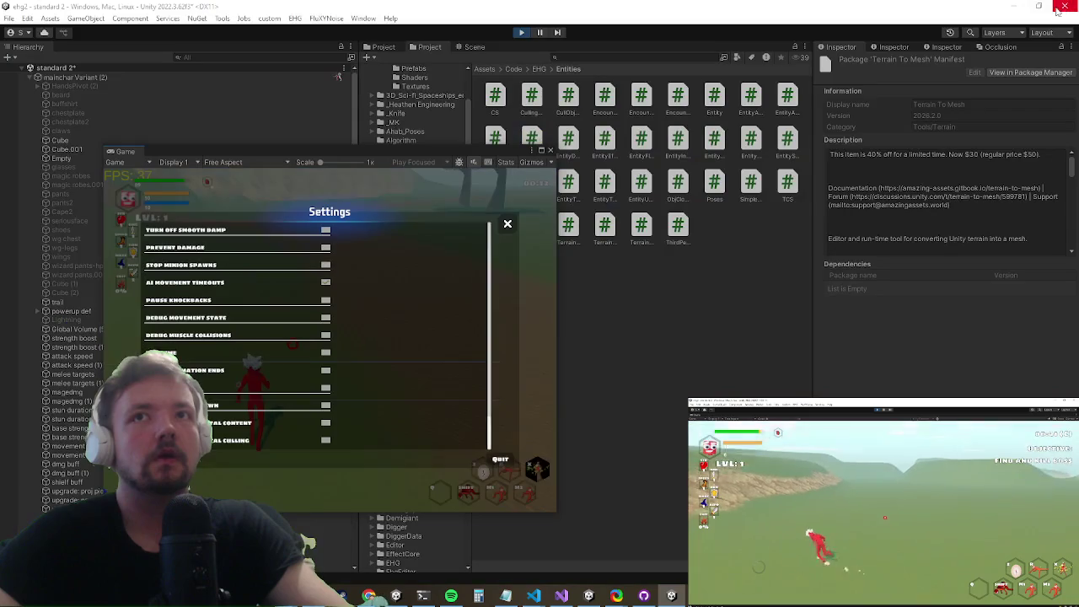
pyautogui.click(470, 48)
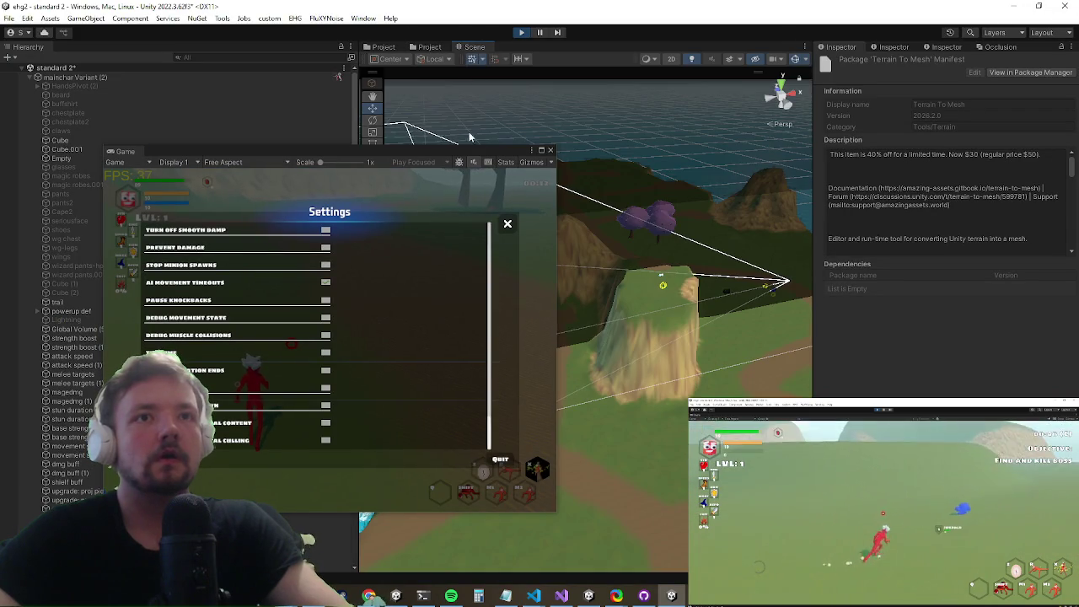
pyautogui.click(672, 455)
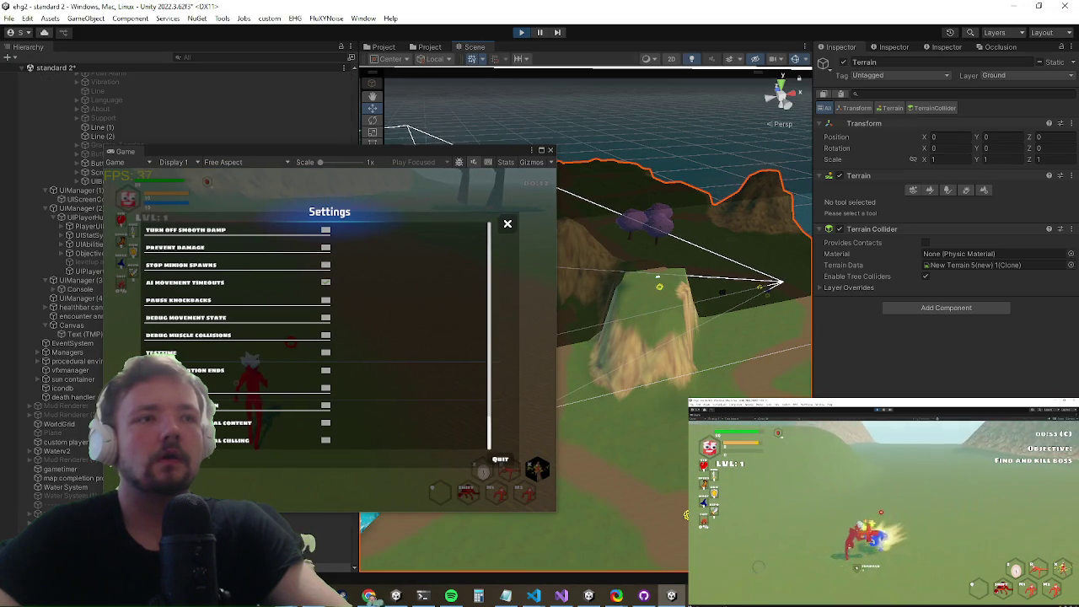
pyautogui.scroll(-5, 65, 481)
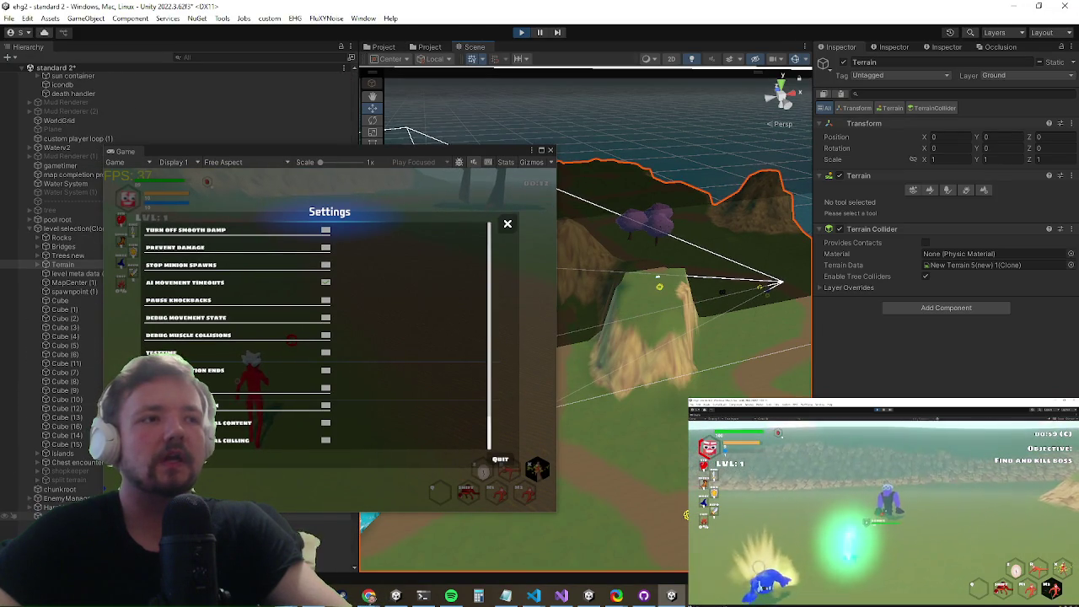
pyautogui.click(65, 480)
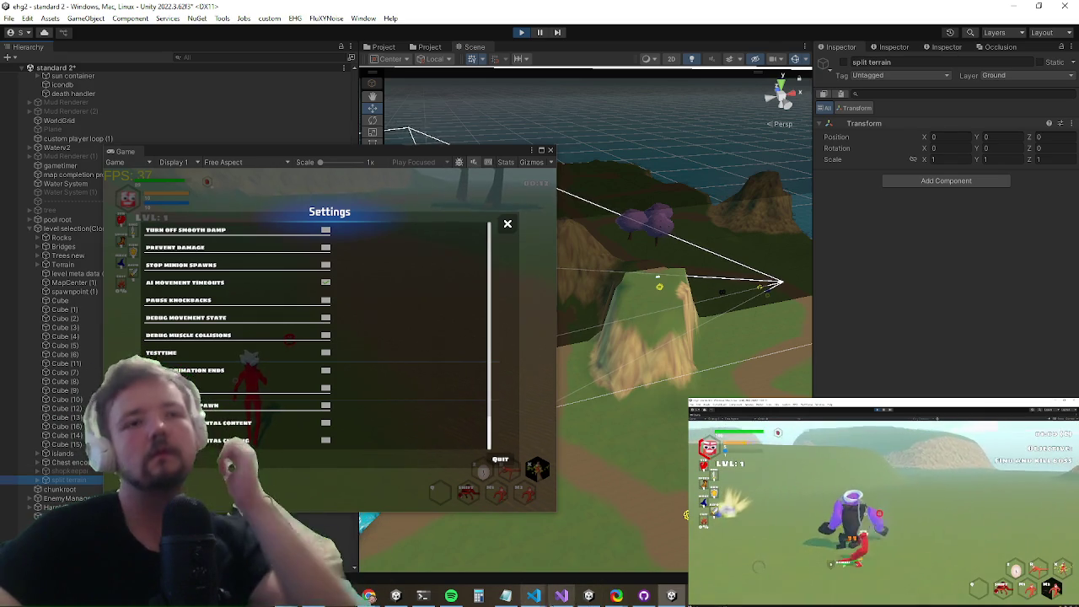
pyautogui.moveTo(560, 595)
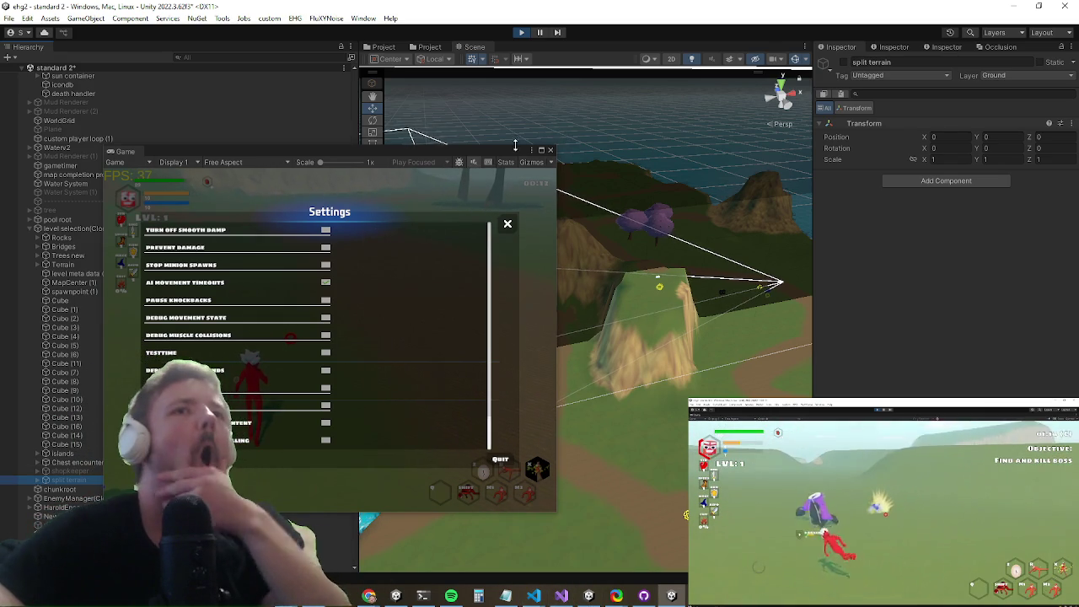
pyautogui.click(125, 151)
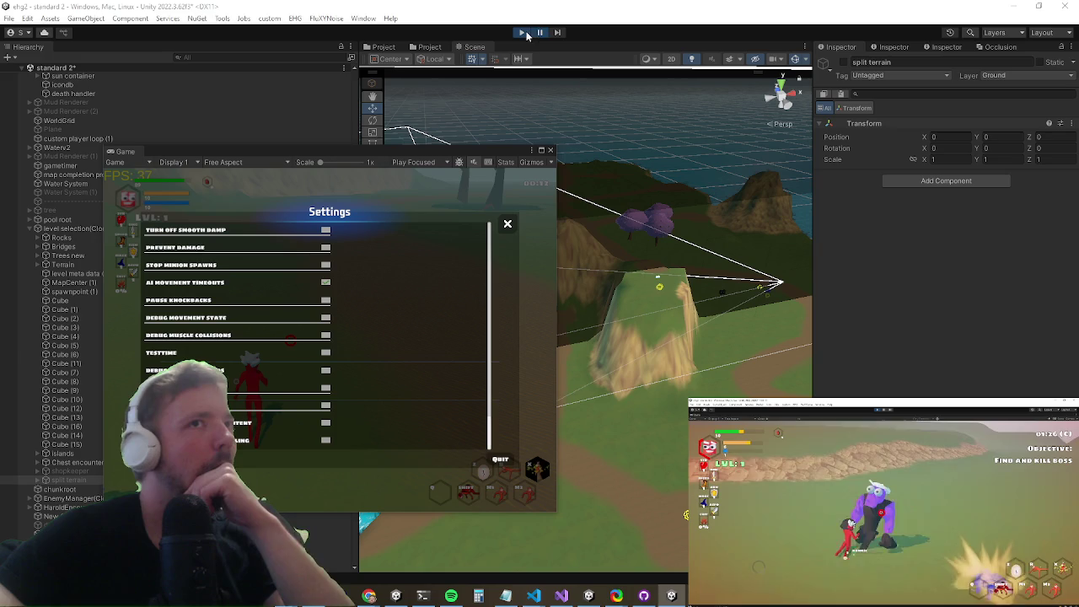
# Step: Untick AI Movement Timeouts, show the Entities scripts folder, and maximize the Game view again
pyautogui.click(325, 283)
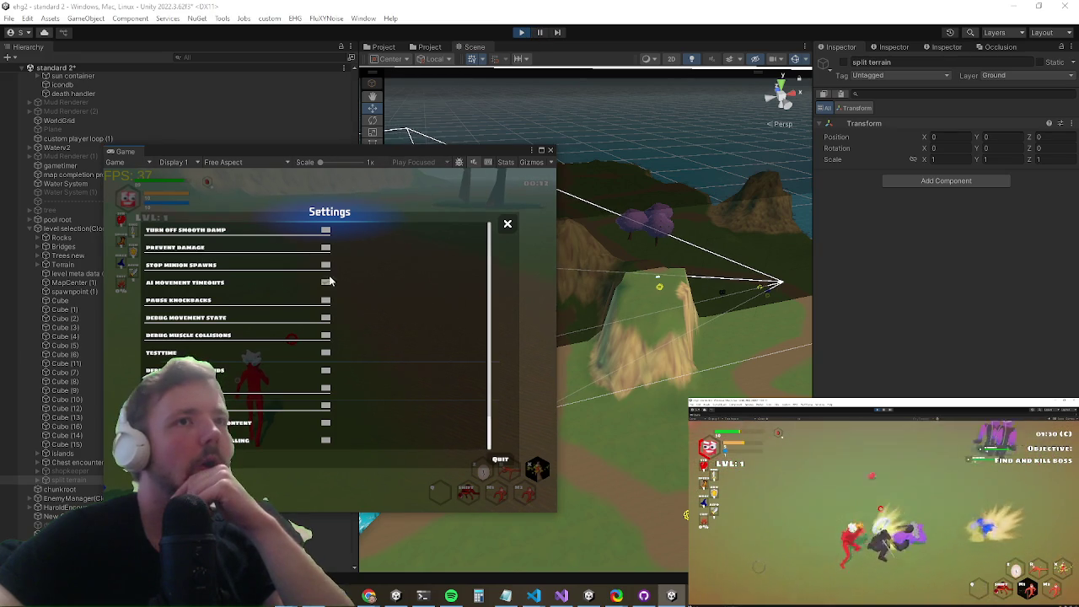
pyautogui.click(430, 47)
pyautogui.moveTo(205, 157); pyautogui.dragTo(690, 128)
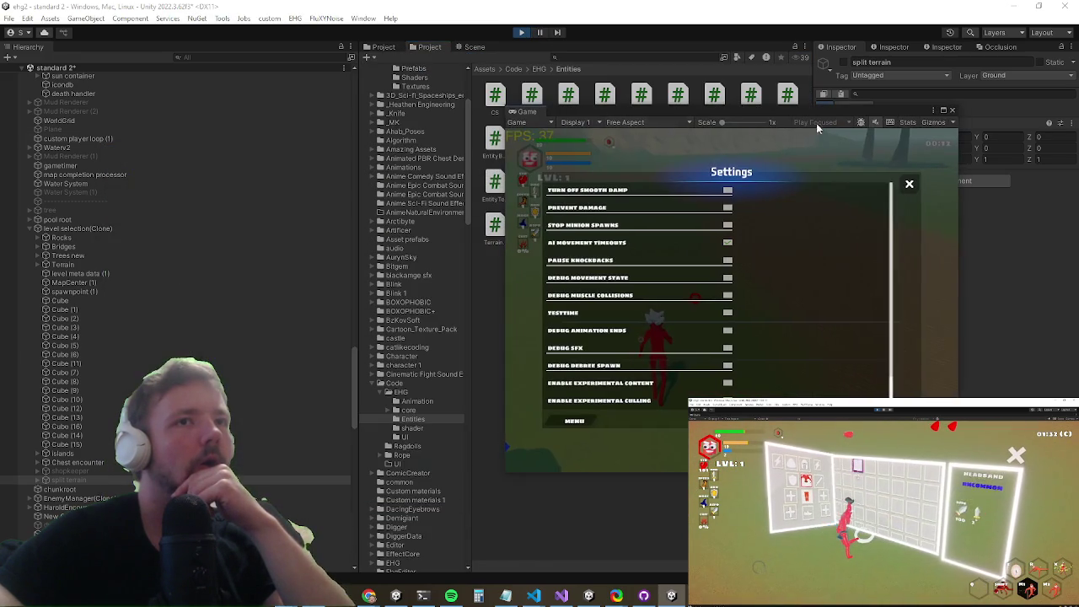
pyautogui.click(943, 110)
# Step: Resume play, run across the field and swing the sword several times
pyautogui.press('Escape')
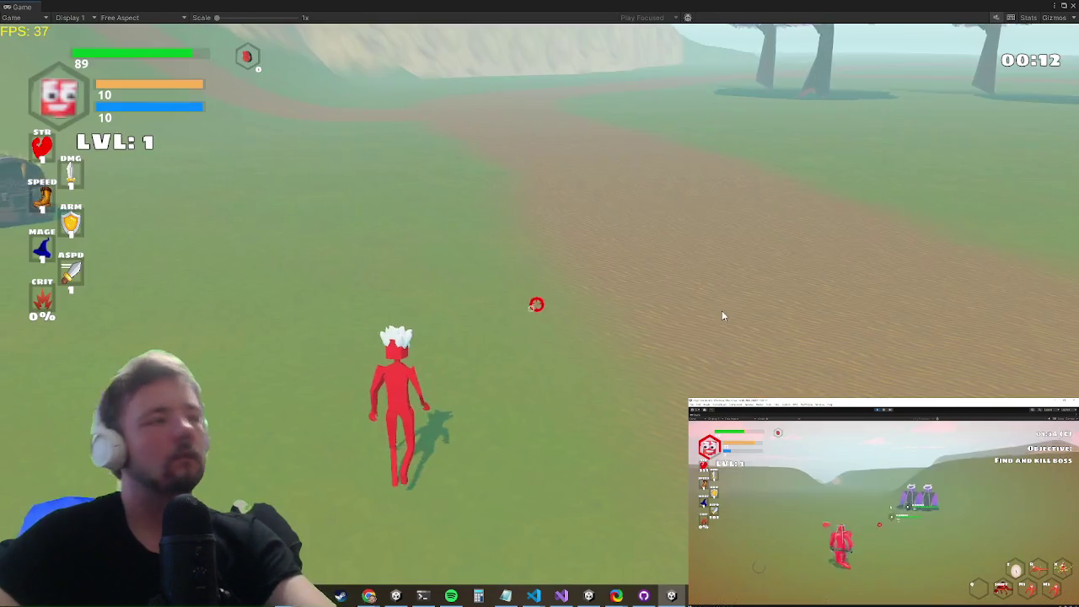
pyautogui.press('a')
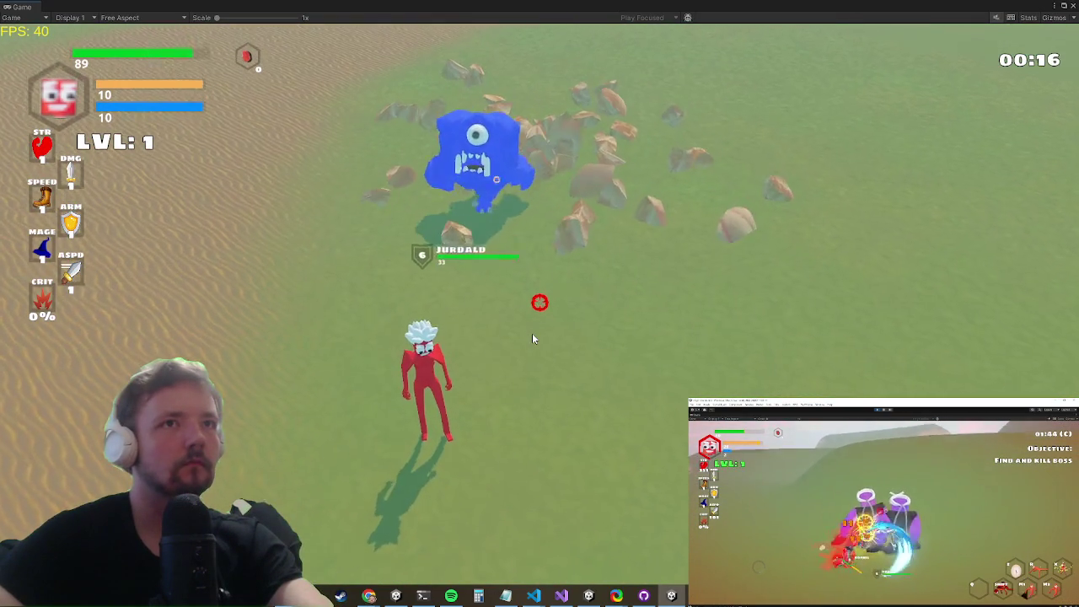
pyautogui.click(537, 323)
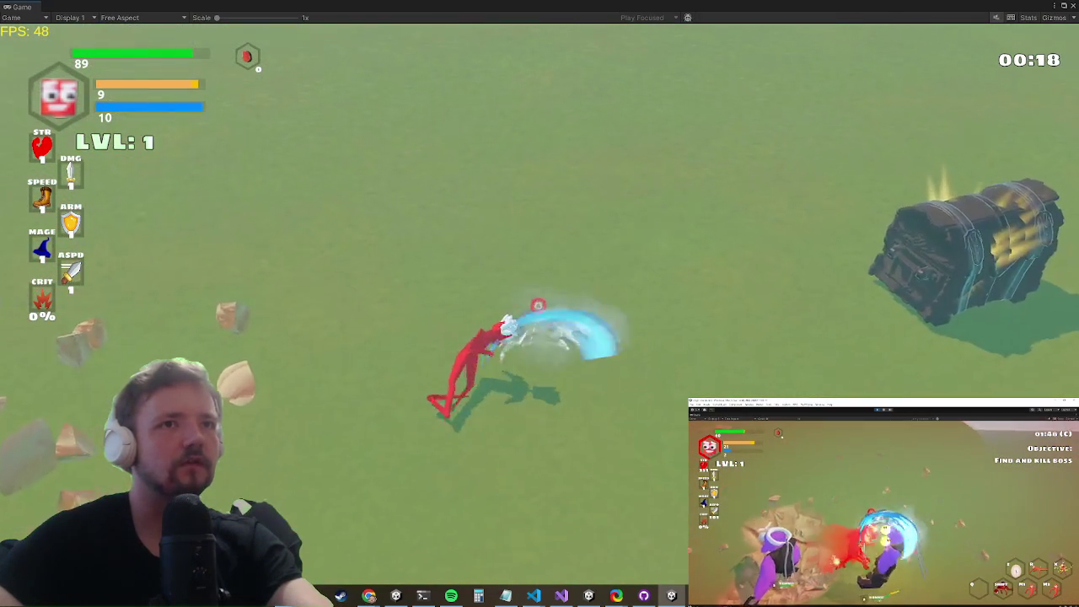
pyautogui.click(540, 301)
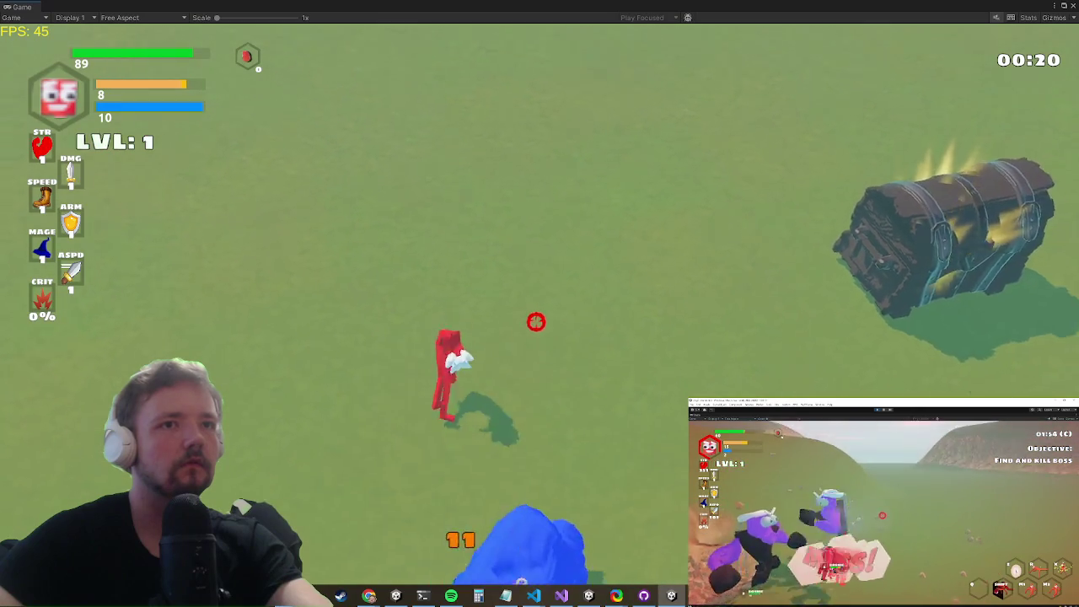
pyautogui.click(536, 319)
pyautogui.click(506, 297)
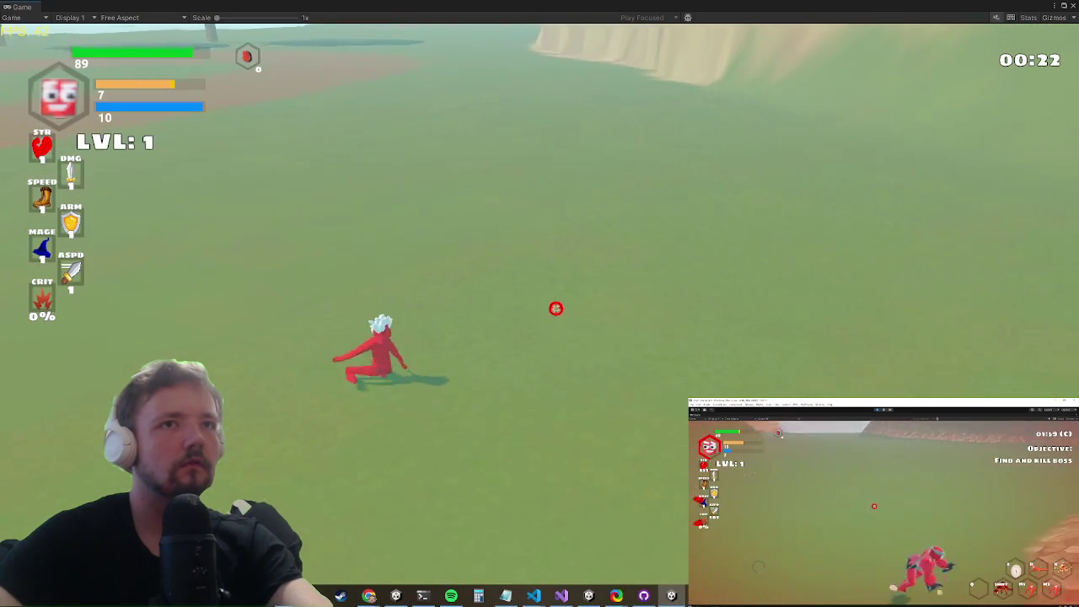
pyautogui.click(540, 312)
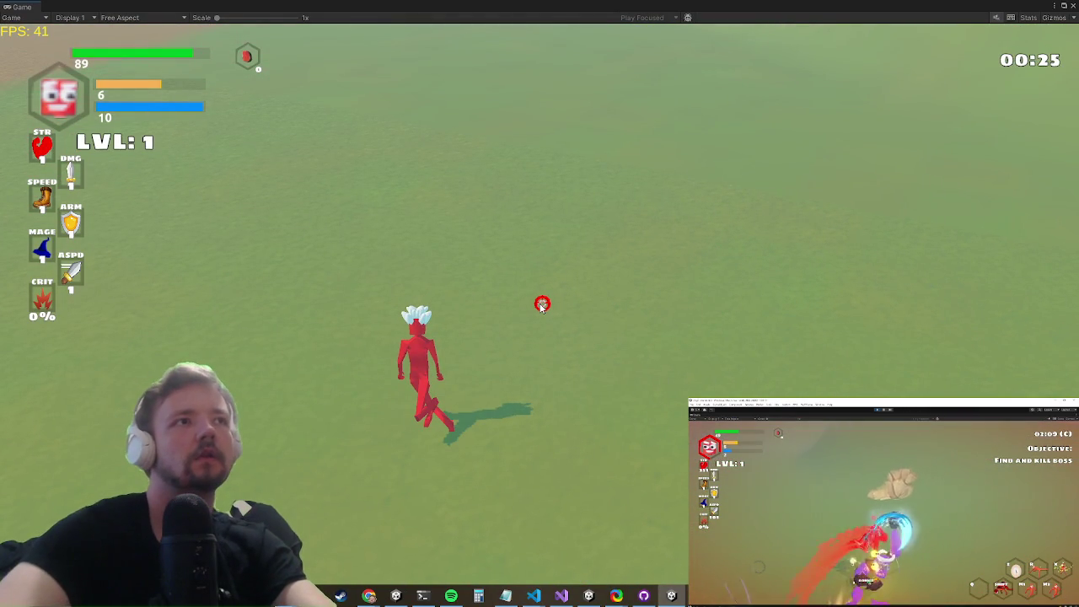
# Step: Run the pauseai command in the developer console
pyautogui.press('`')
pyautogui.write('pauseai')
pyautogui.press('Return')
pyautogui.press('`')
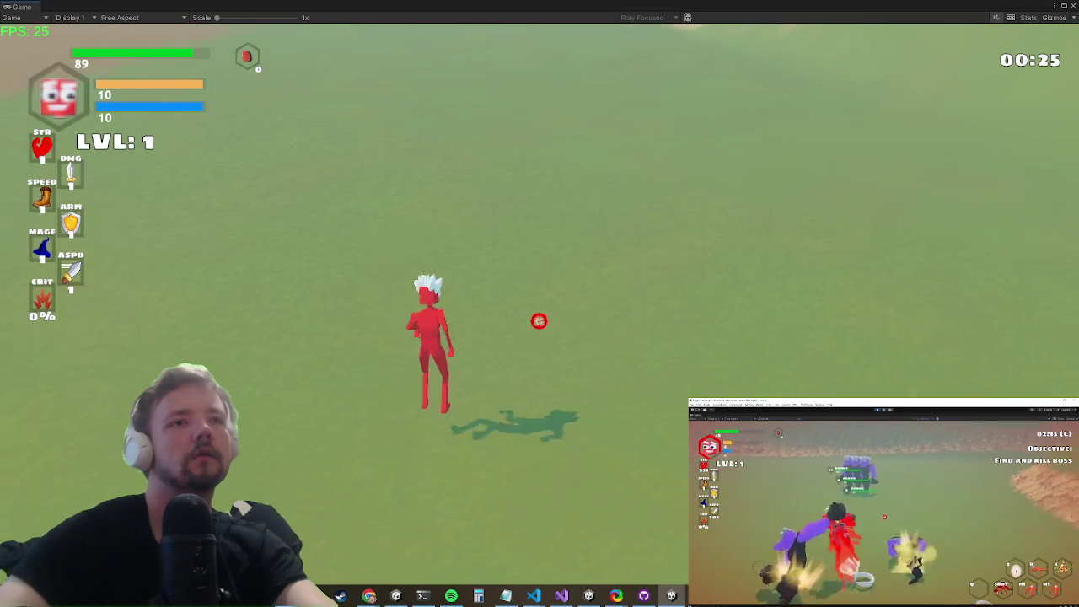
# Step: Attack a few more times, then switch to Visual Studio and open Code Search
pyautogui.press('w')
pyautogui.click(529, 314)
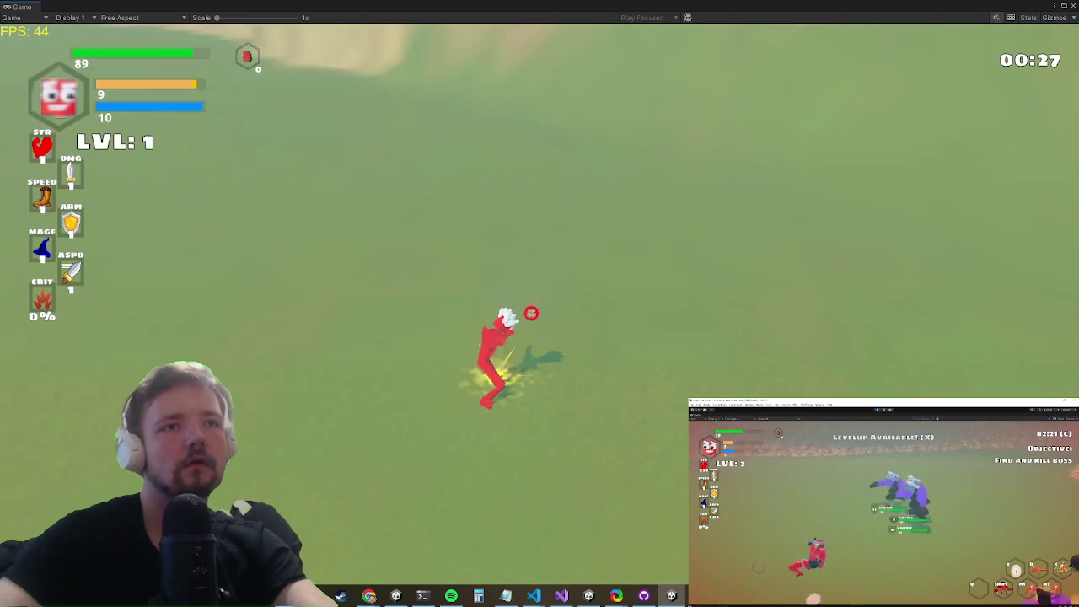
pyautogui.click(537, 303)
pyautogui.click(543, 304)
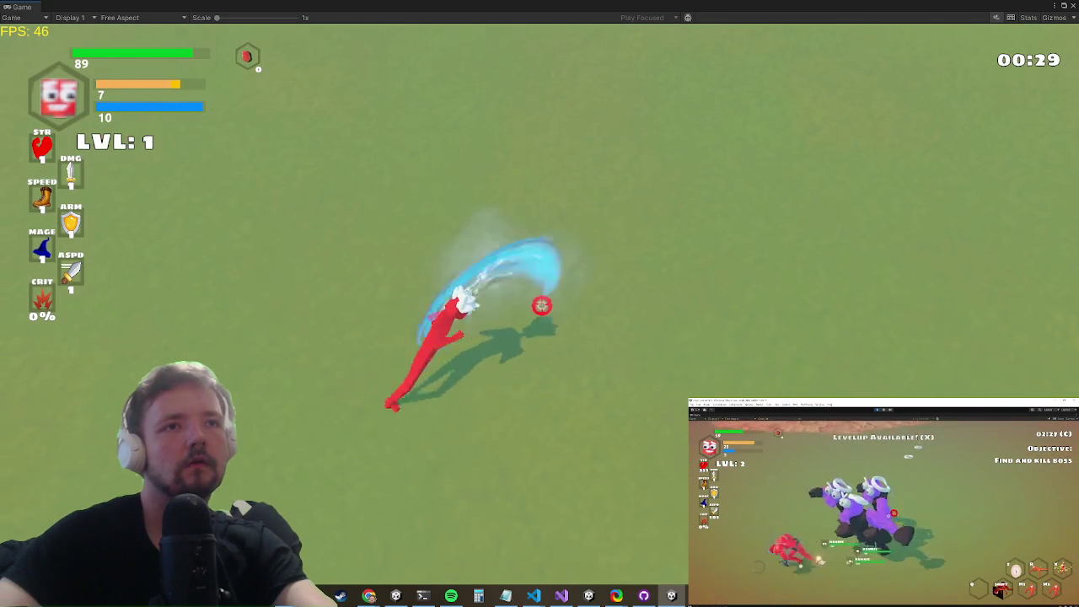
pyautogui.click(540, 305)
pyautogui.hotkey('alt', 'Tab')
pyautogui.hotkey('alt', 'Tab')
pyautogui.hotkey('alt', 'Tab')
pyautogui.hotkey('ctrl', 't')
# Step: Open GroundManager.cs from Code Search and find 'run(' to reach the Run method
pyautogui.write('groundmanager')
pyautogui.press('Return')
pyautogui.hotkey('ctrl', 'f')
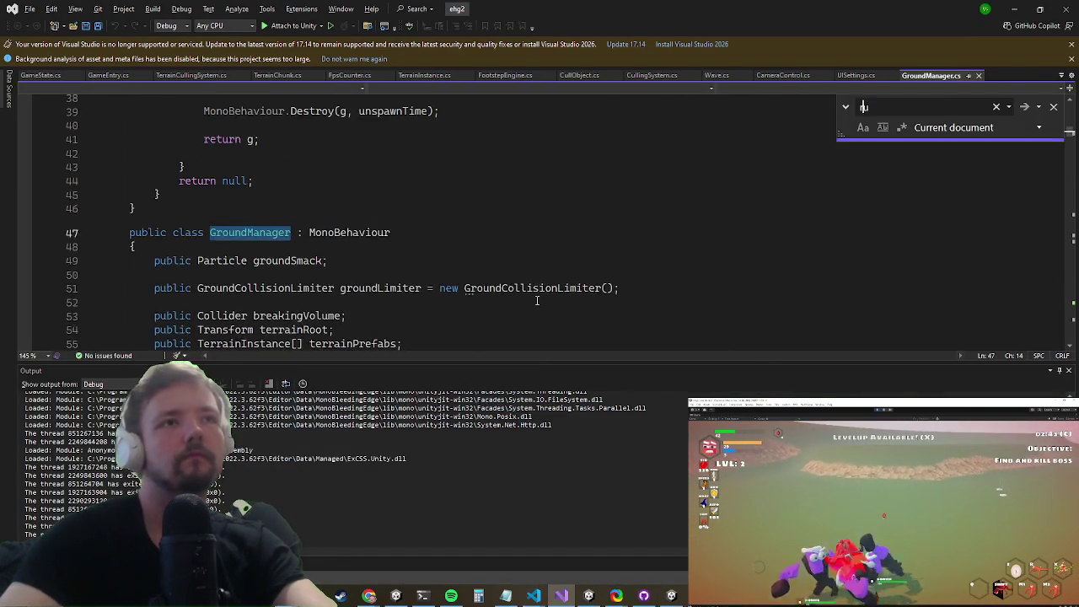
pyautogui.write('un(')
pyautogui.press('Escape')
pyautogui.scroll(-8, 379, 248)
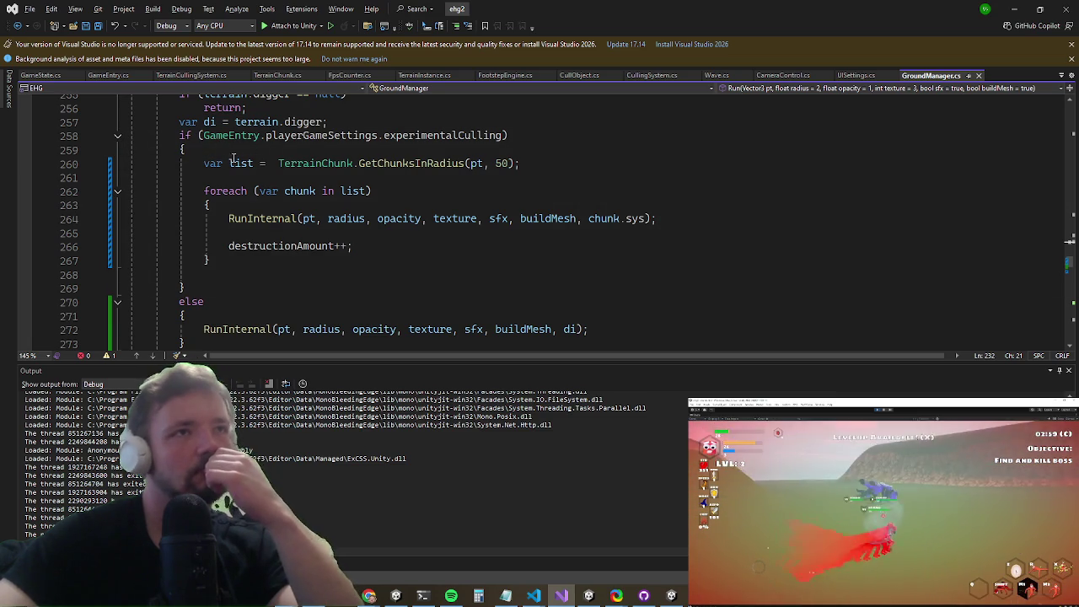
pyautogui.scroll(1, 233, 160)
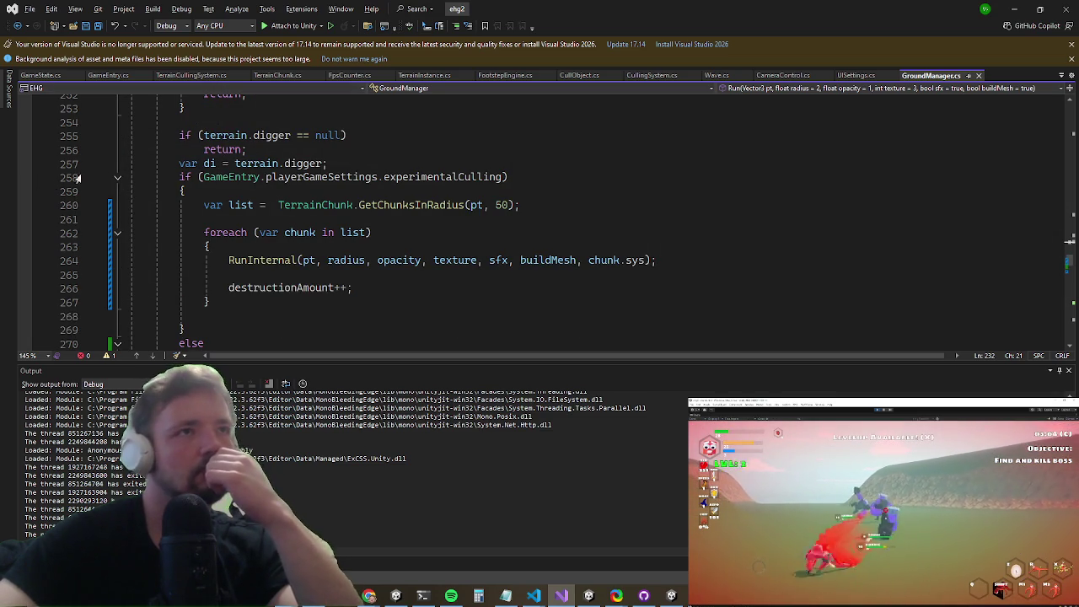
pyautogui.scroll(4, 411, 218)
# Step: Read through the Run method's experimentalCulling branch and its else branch line by line
pyautogui.click(411, 218)
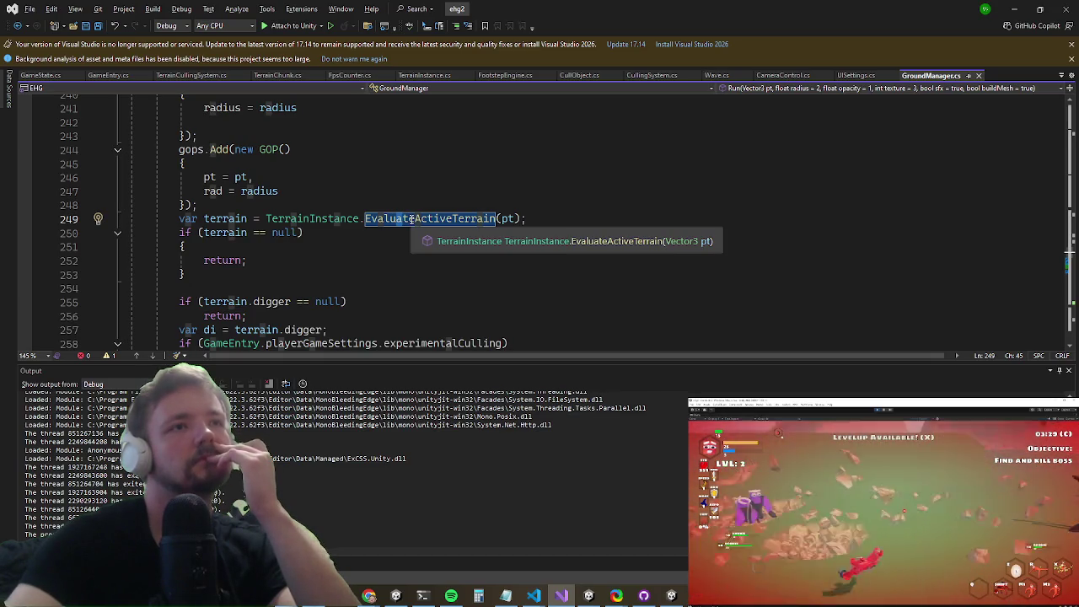
pyautogui.press('Down')
pyautogui.press('Down')
pyautogui.press('Down')
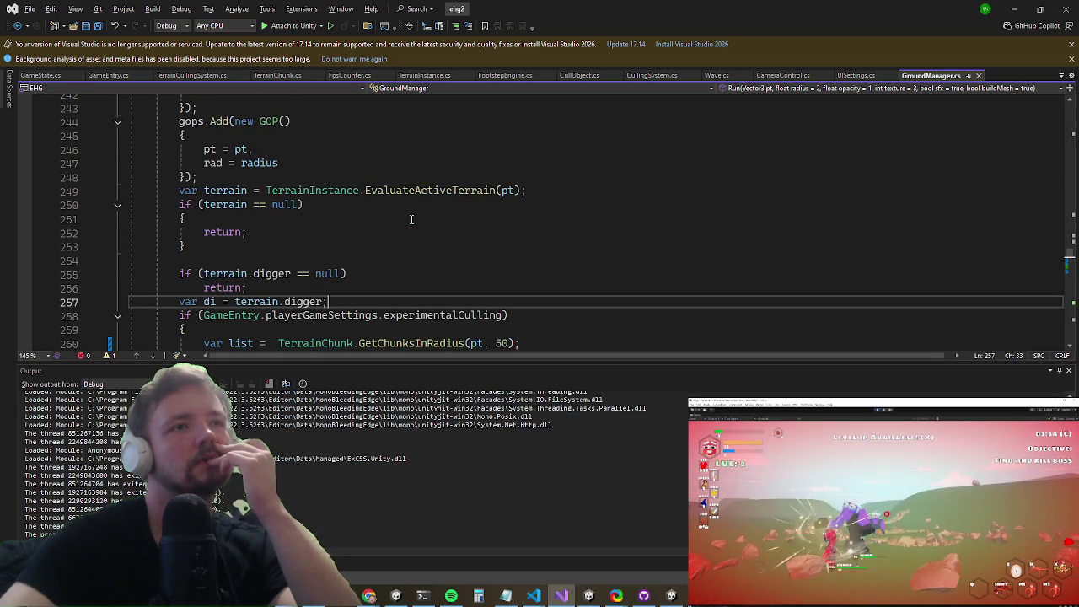
pyautogui.press('Up')
pyautogui.press('Up')
pyautogui.press('Up')
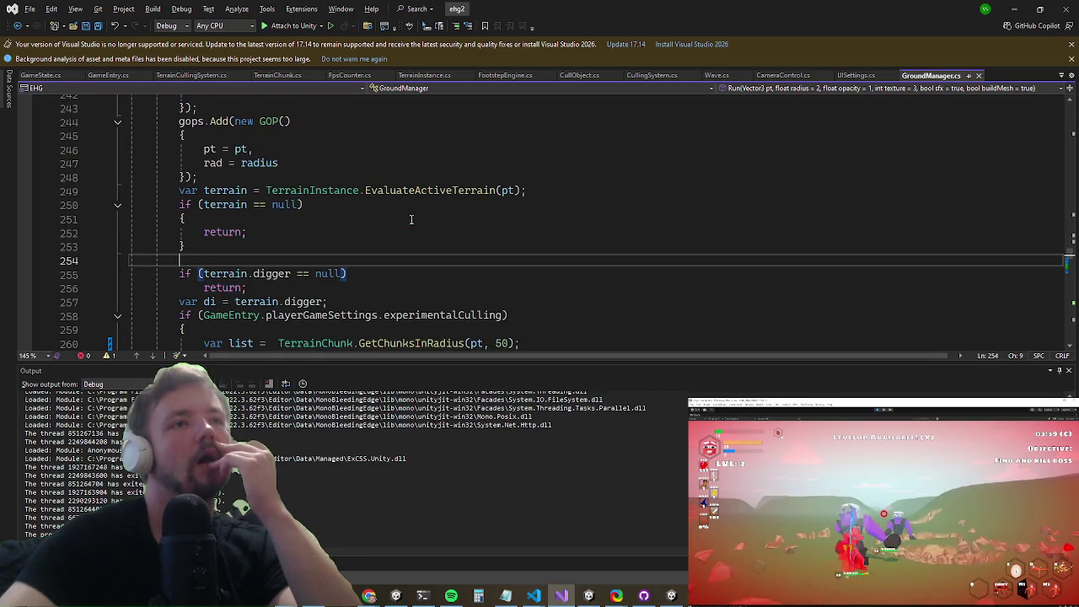
pyautogui.press('Down')
pyautogui.press('Down')
pyautogui.press('Down')
pyautogui.press('End')
pyautogui.press('Down')
pyautogui.press('Down')
pyautogui.press('Down')
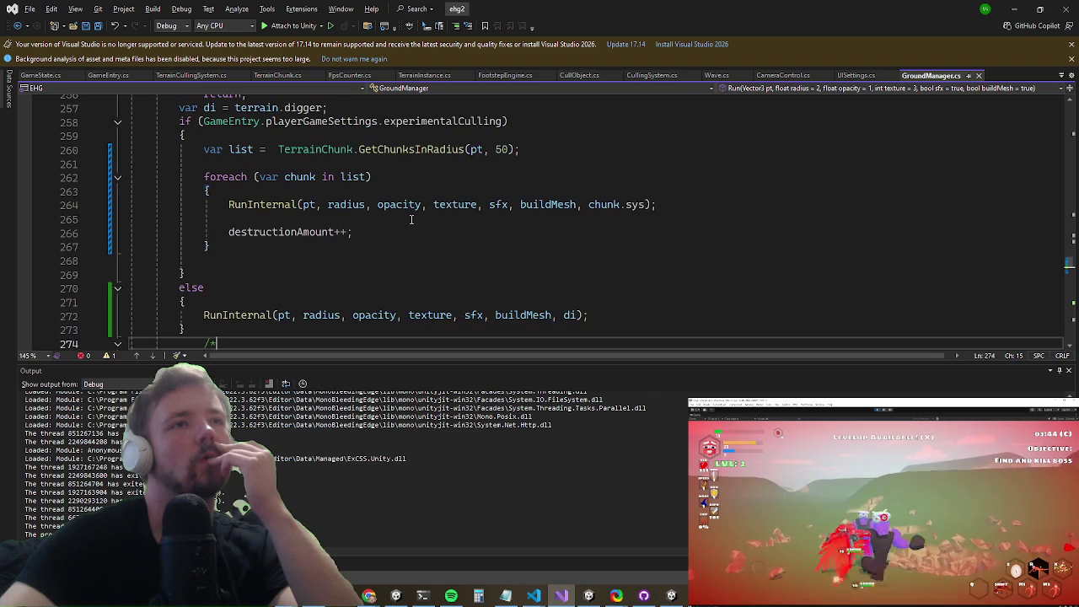
pyautogui.press('Up')
pyautogui.press('Up')
pyautogui.press('Up')
pyautogui.press('Up')
pyautogui.press('Up')
pyautogui.press('Up')
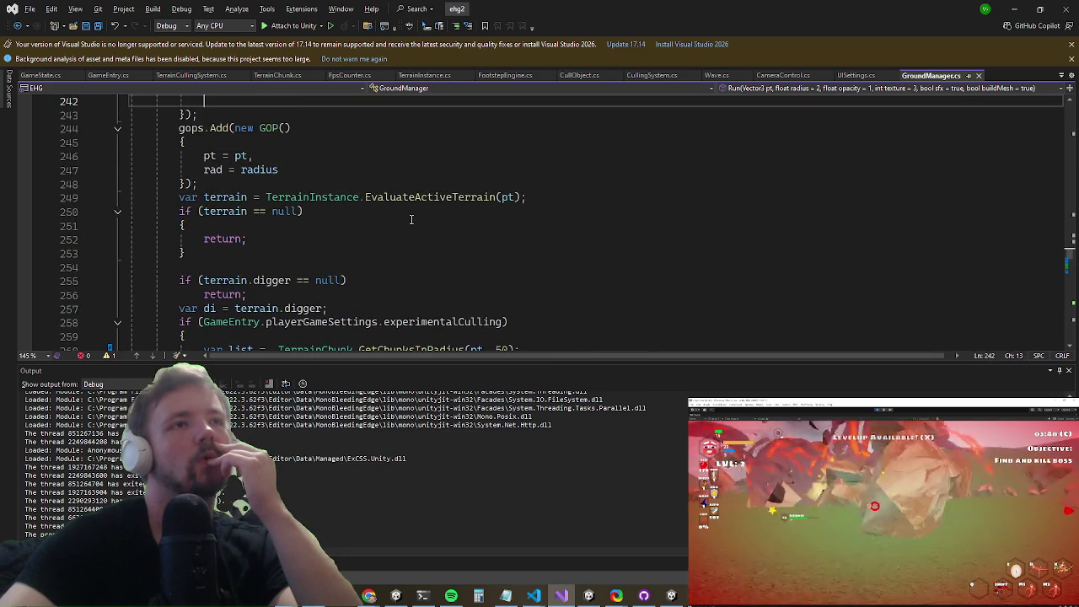
pyautogui.press('Down')
pyautogui.press('Down')
pyautogui.press('Down')
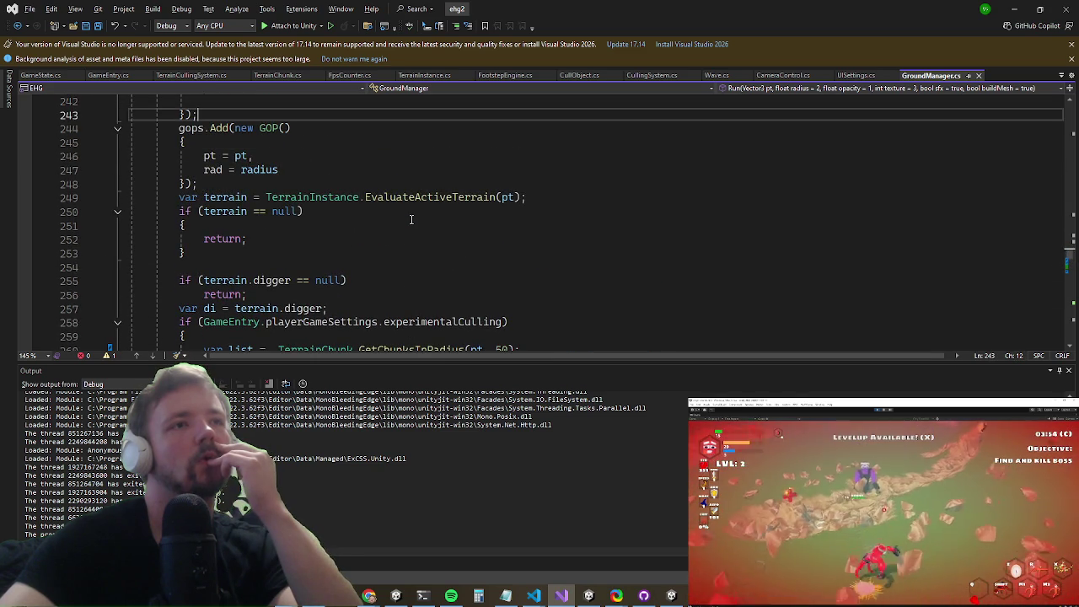
pyautogui.press('End')
pyautogui.press('Down')
pyautogui.press('Down')
pyautogui.press('Down')
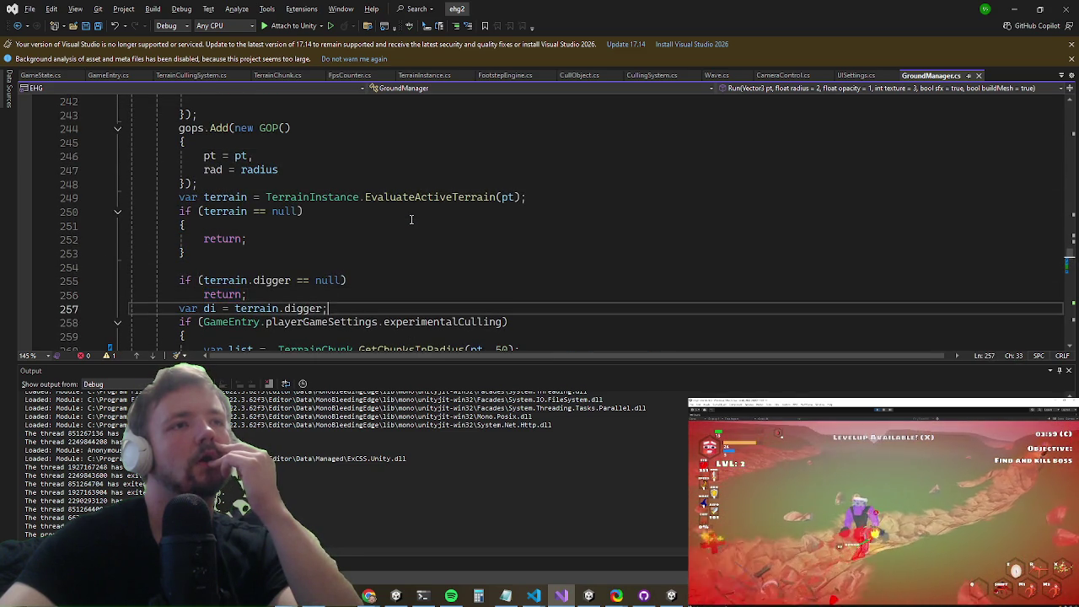
pyautogui.press('Up')
pyautogui.press('Up')
pyautogui.press('Up')
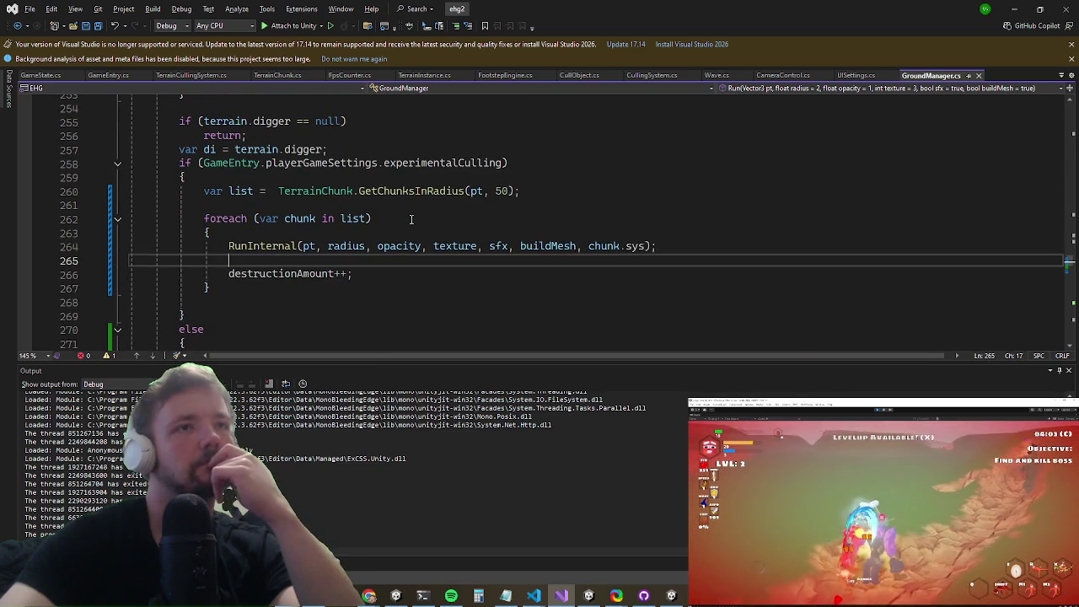
pyautogui.press('Down')
pyautogui.press('Down')
pyautogui.press('Down')
# Step: Delete the di argument from the else branch's RunInternal call on line 272
pyautogui.press('Up')
pyautogui.press('Right')
pyautogui.press('Right')
pyautogui.press('Right')
pyautogui.press('Right')
pyautogui.press('Right')
pyautogui.press('Right')
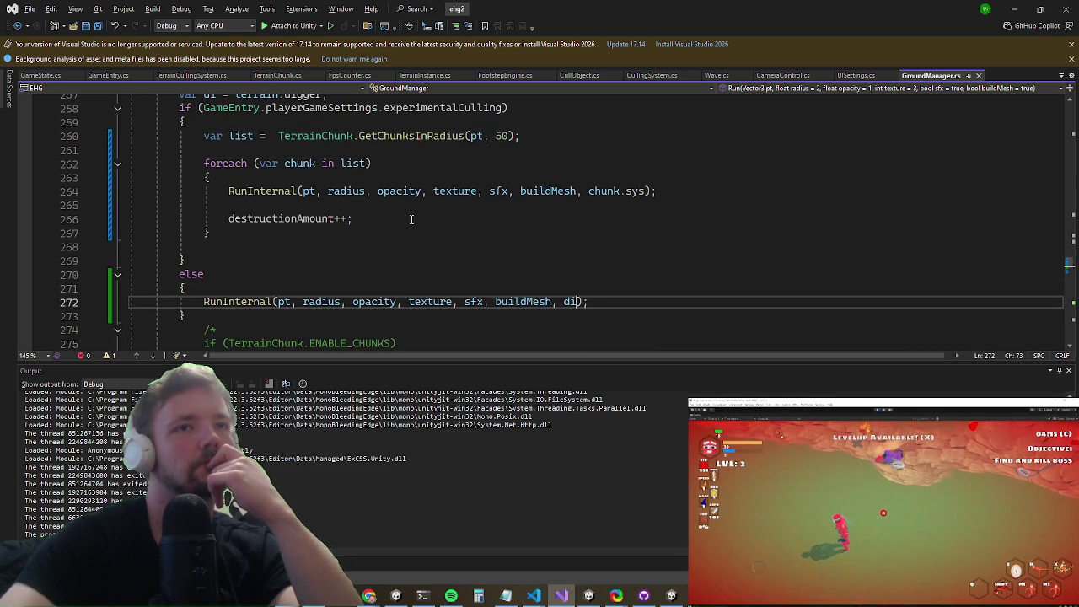
pyautogui.press('BackSpace')
pyautogui.press('BackSpace')
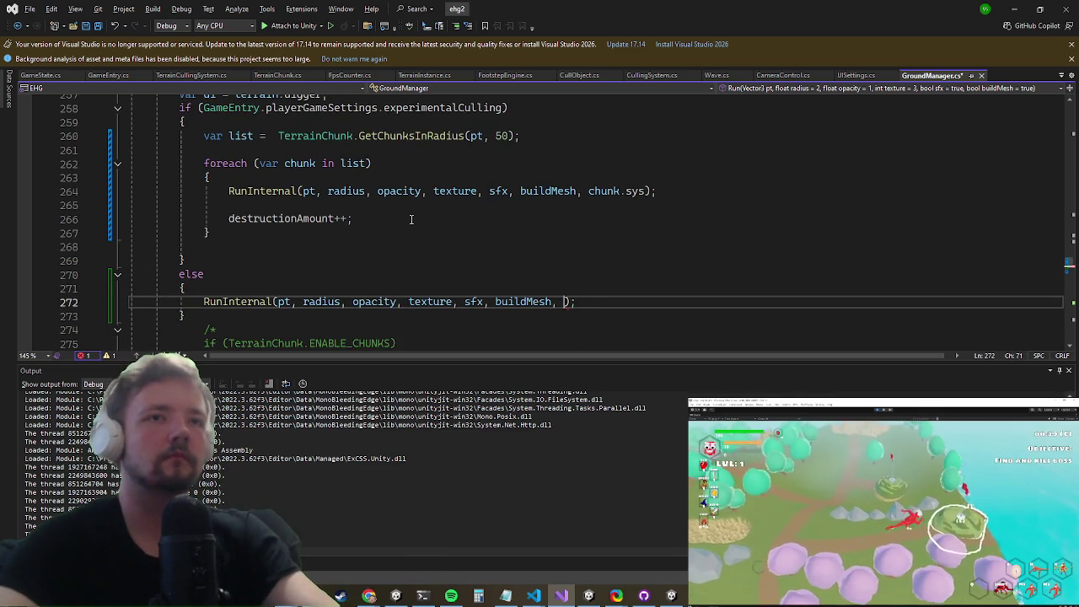
# Step: Pass terrain.legacySys as the argument to the else branch's RunInternal call
pyautogui.write('terr')
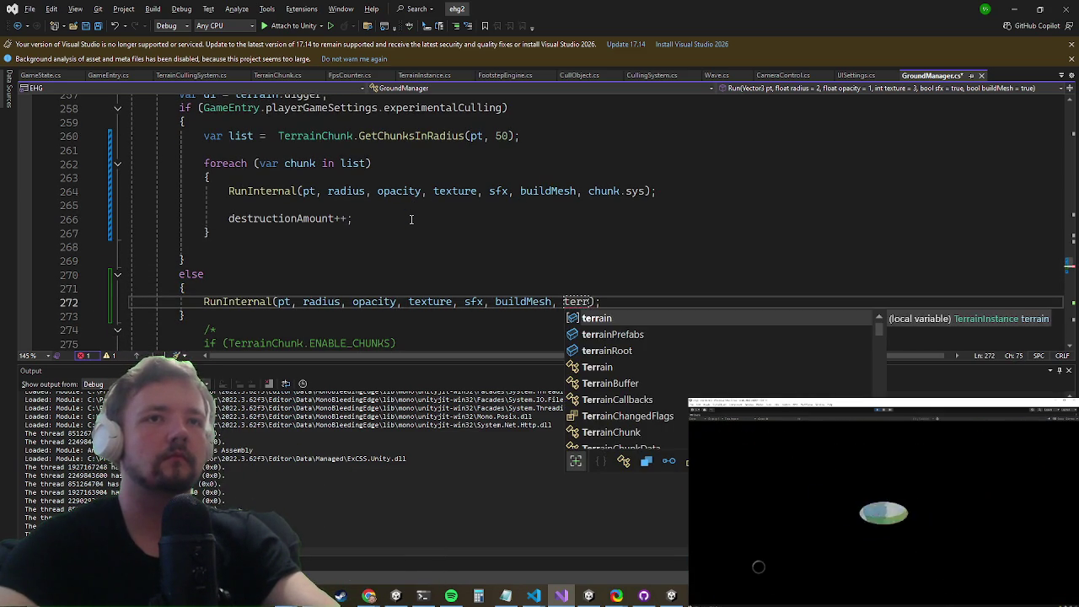
pyautogui.press('Tab')
pyautogui.write('.le')
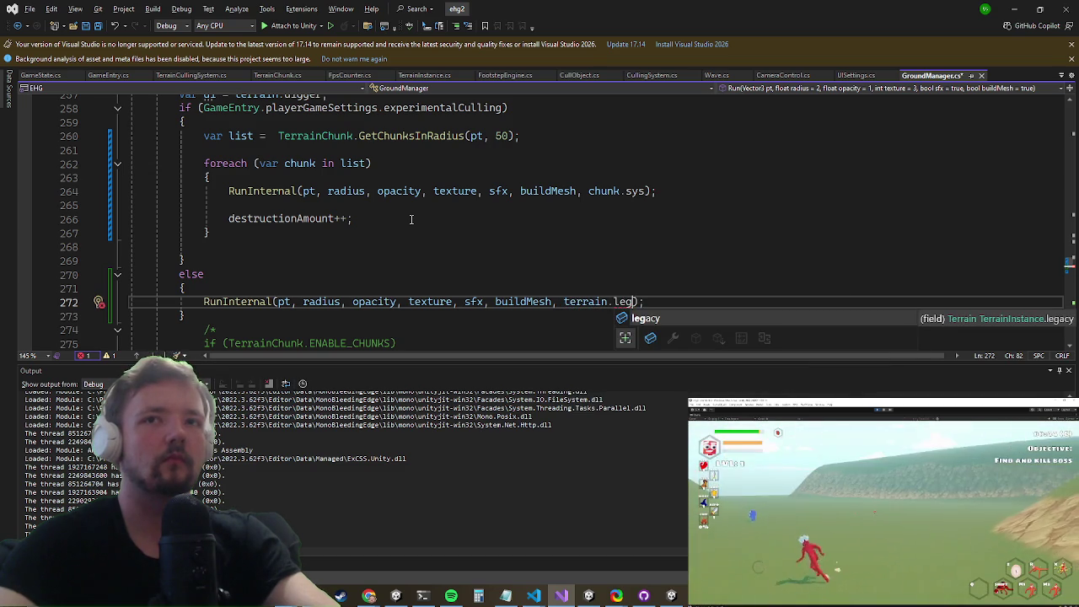
pyautogui.press('Tab')
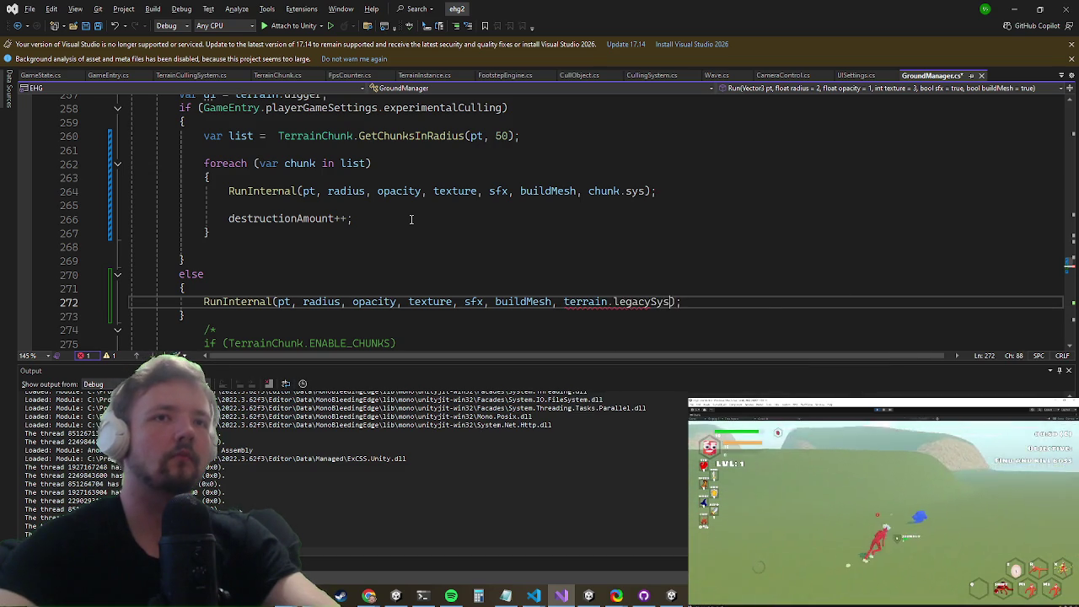
# Step: In TerrainInstance.cs, declare 'public DiggerSystem legacySys;' above the chunkRoot field
pyautogui.hotkey('ctrl', 't')
pyautogui.write('legacy')
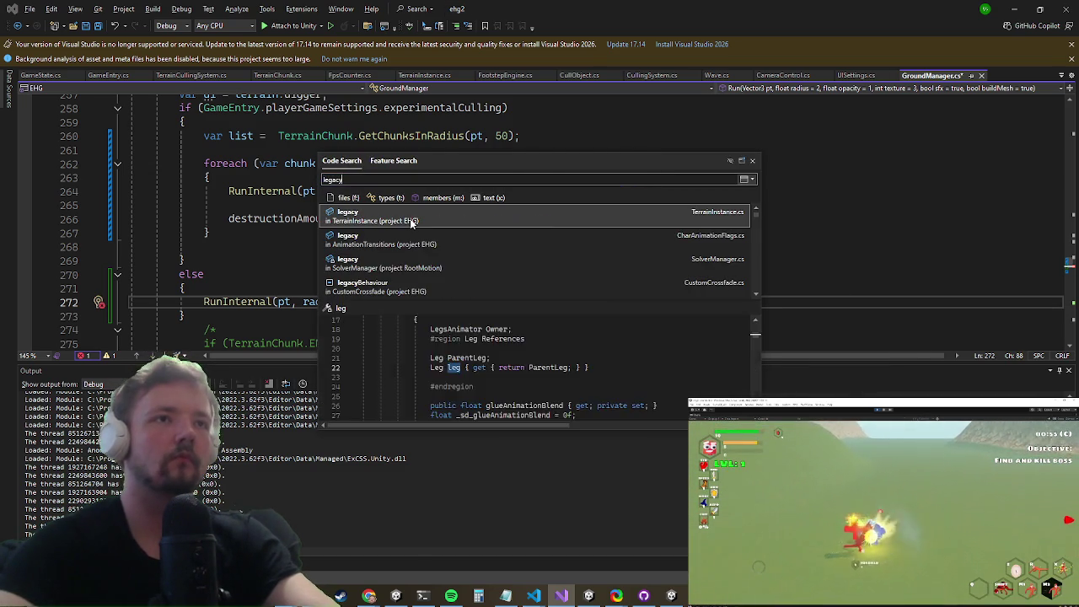
pyautogui.press('Return')
pyautogui.press('Down')
pyautogui.press('Up')
pyautogui.press('Up')
pyautogui.hotkey('ctrl', 'Return')
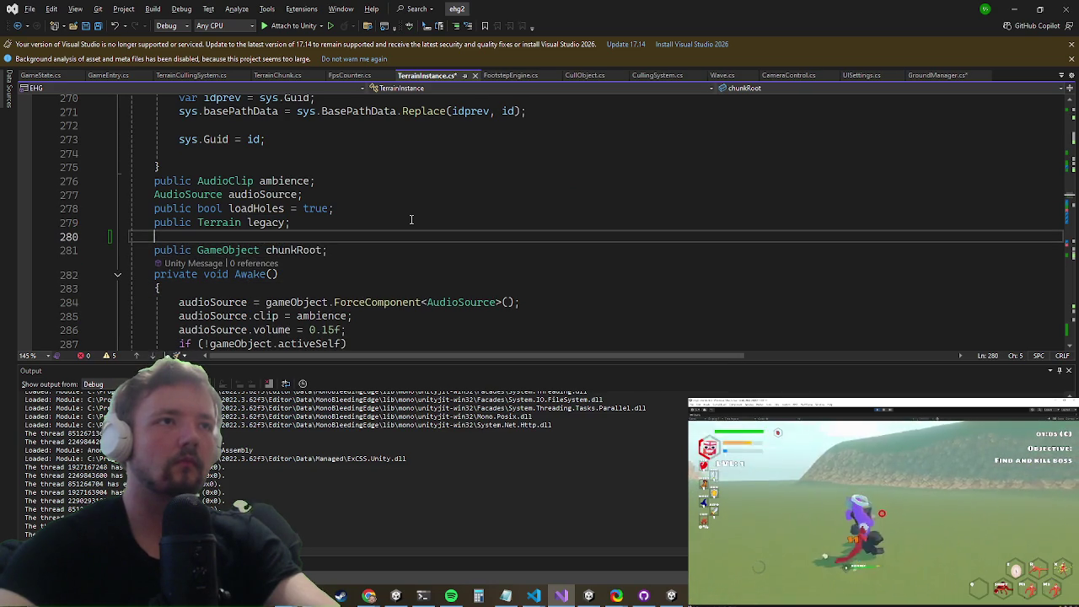
pyautogui.write('public diggersy')
pyautogui.press('Tab')
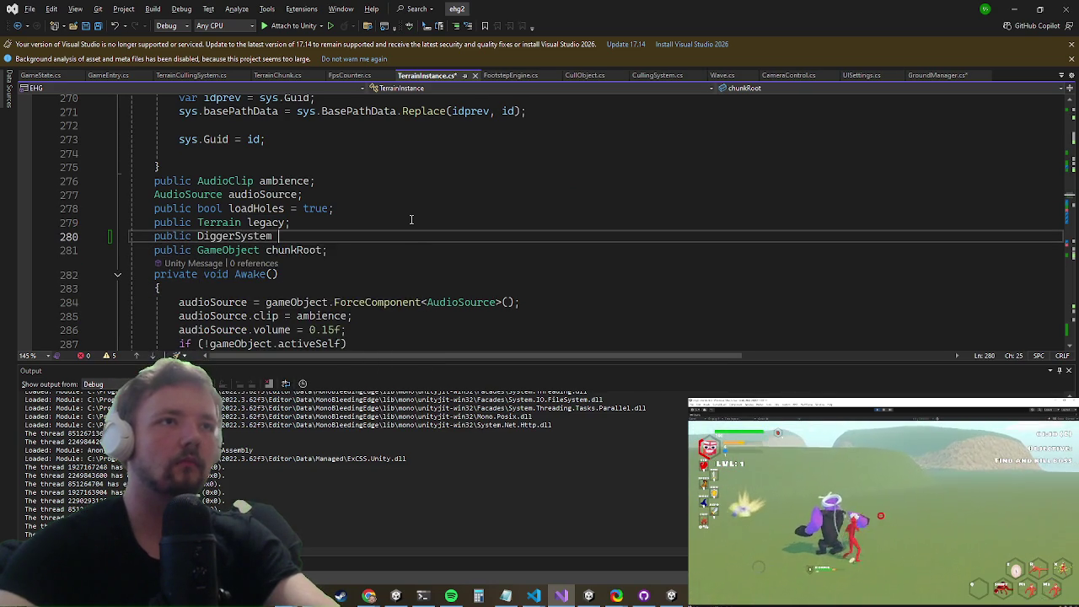
pyautogui.write('lega')
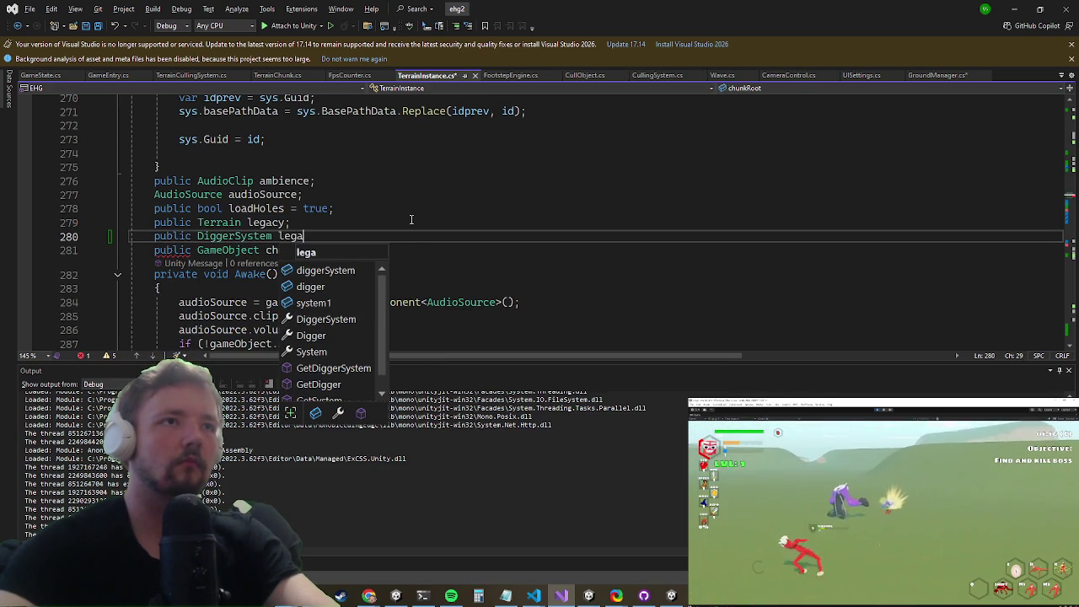
pyautogui.write('cySys;')
pyautogui.press('Down')
pyautogui.press('Down')
pyautogui.press('Down')
# Step: Set legacySys in Awake to legacy.GetComponentInChildren<DiggerSystem>(true)
pyautogui.press('Return')
pyautogui.write('legacy')
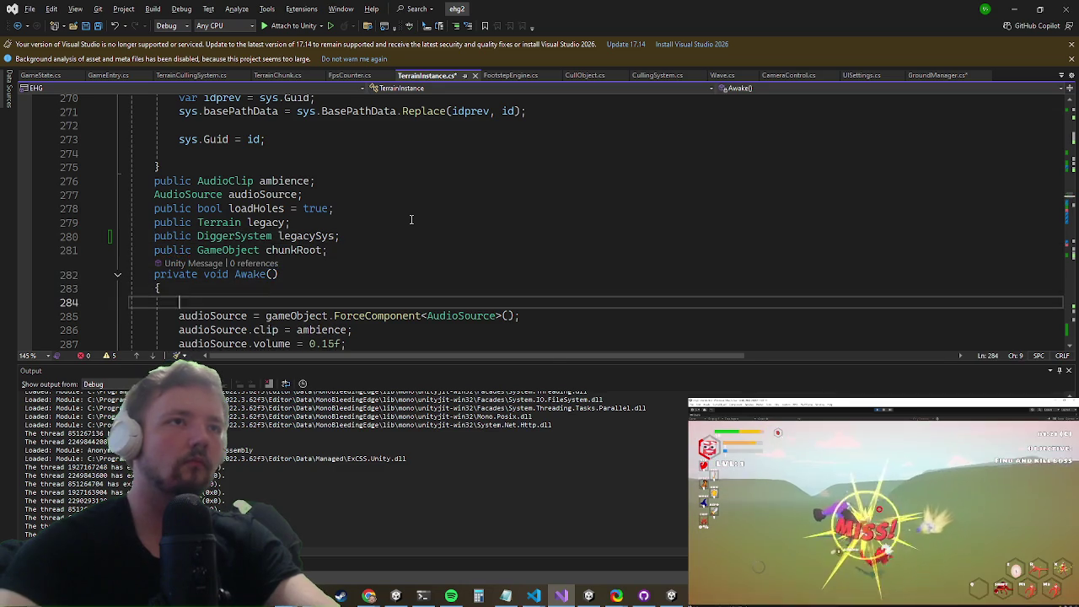
pyautogui.write('S')
pyautogui.press('Tab')
pyautogui.write('= ')
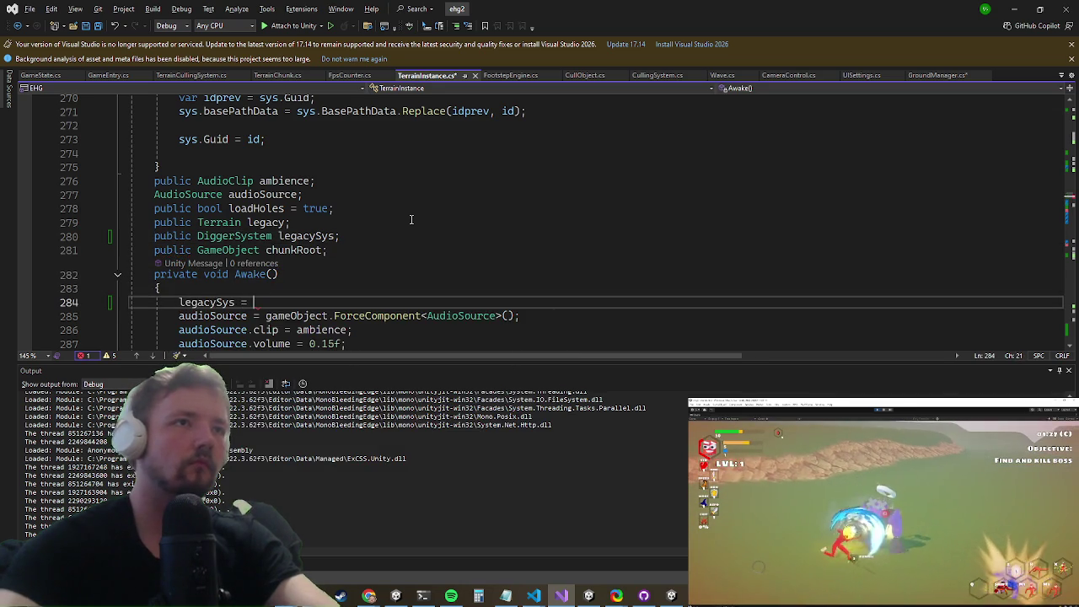
pyautogui.write('legacy.get')
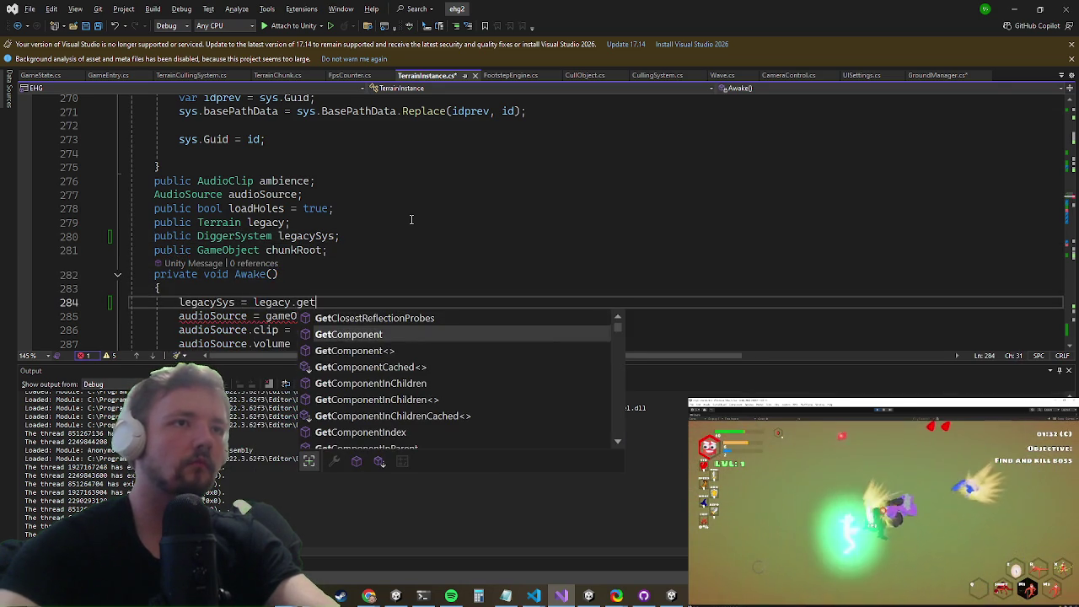
pyautogui.press('Down')
pyautogui.press('Down')
pyautogui.press('Down')
pyautogui.write('<')
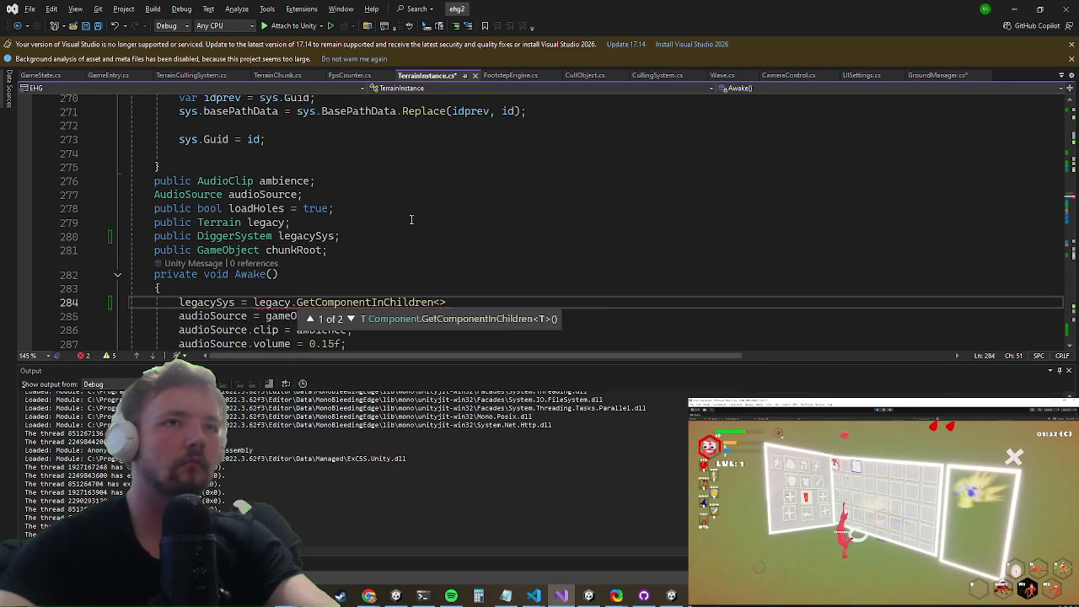
pyautogui.press('BackSpace')
pyautogui.write('diggersys')
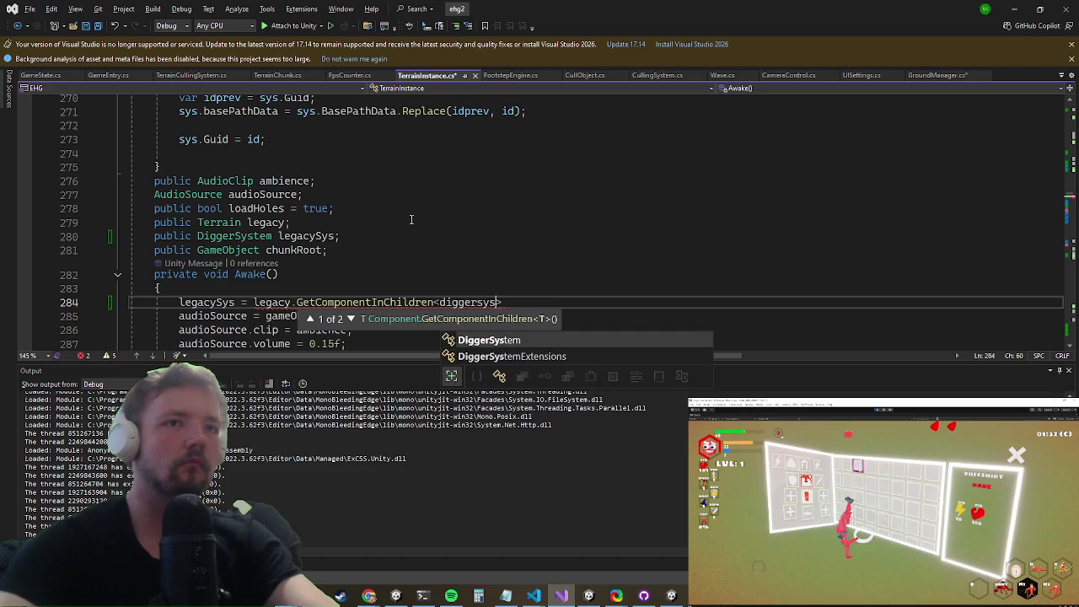
pyautogui.write('>();')
pyautogui.write('true')
pyautogui.press('End')
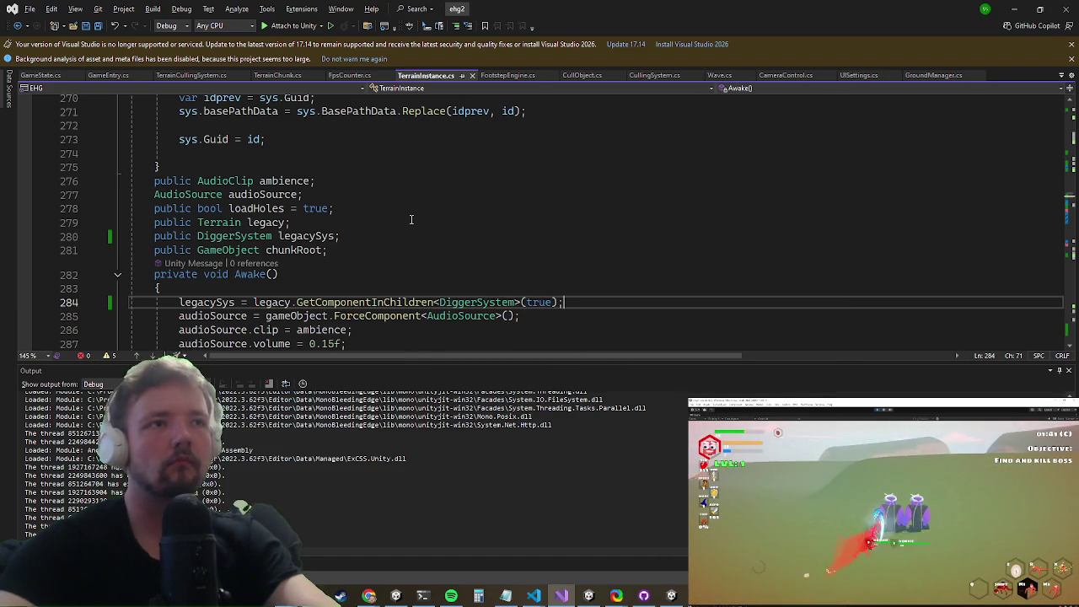
pyautogui.hotkey('alt', 'Tab')
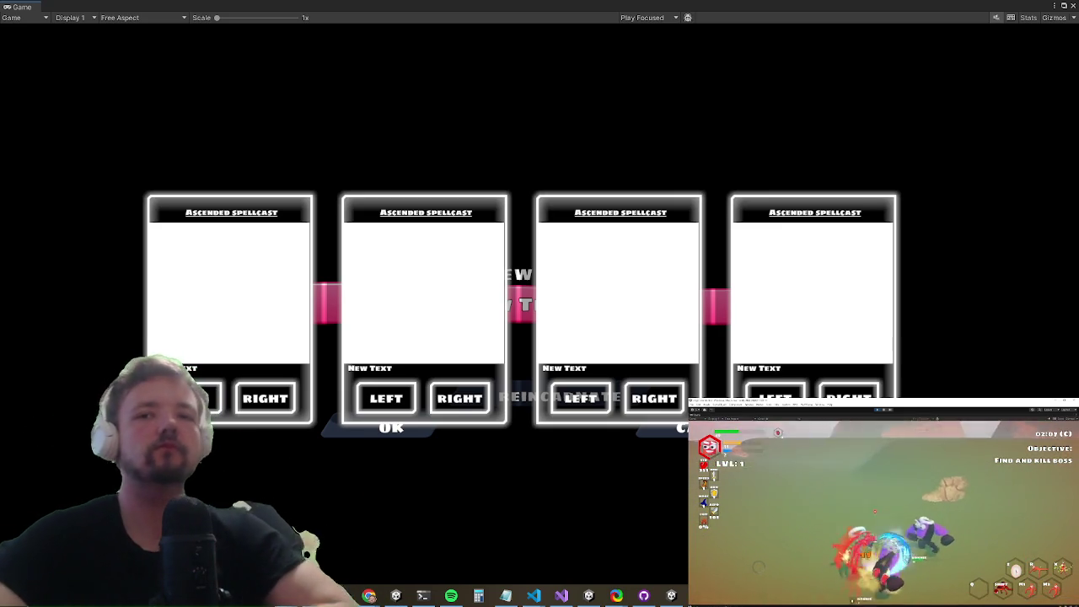
# Step: Restart the play-test with the new code and look through the in-game settings menu
pyautogui.hotkey('ctrl', 'p')
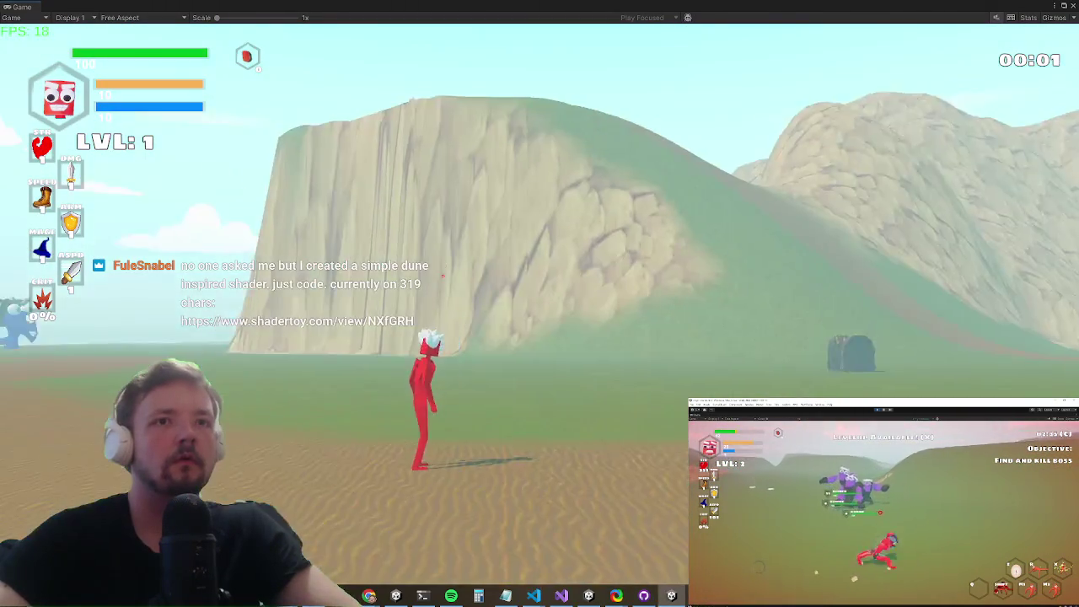
pyautogui.press('Escape')
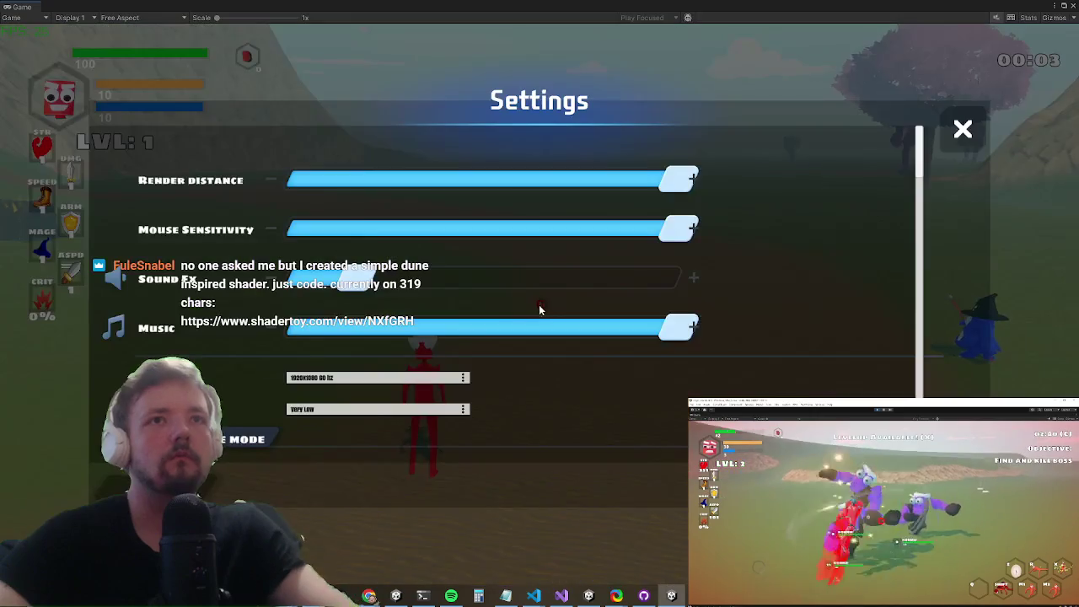
pyautogui.scroll(-5, 513, 329)
pyautogui.scroll(-15, 509, 329)
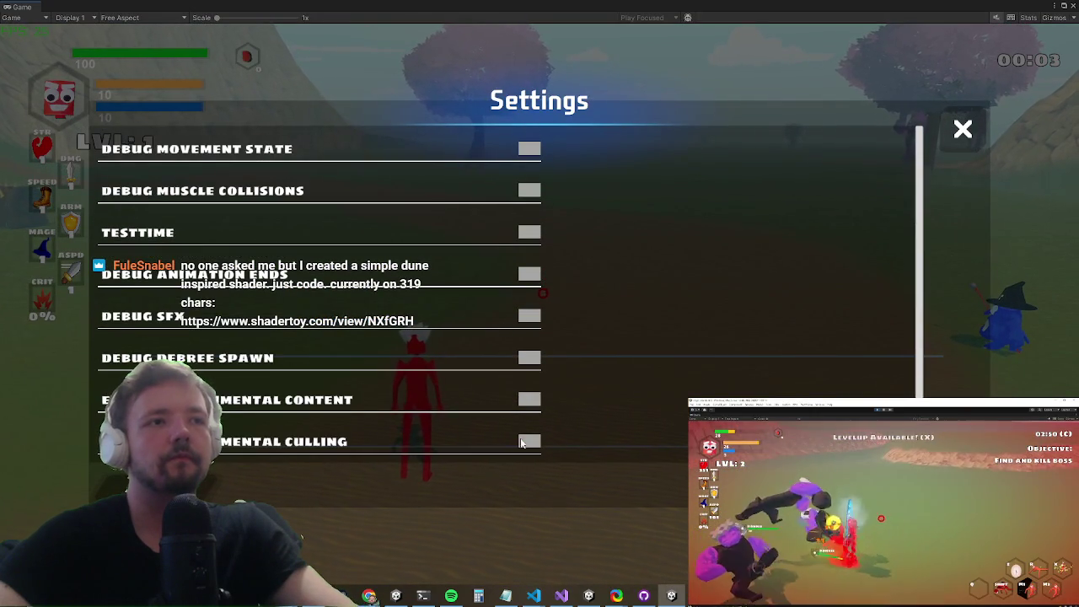
pyautogui.press('Escape')
# Step: Slash at the ground to blast craters and rock debris, then run the character forward
pyautogui.click(542, 303)
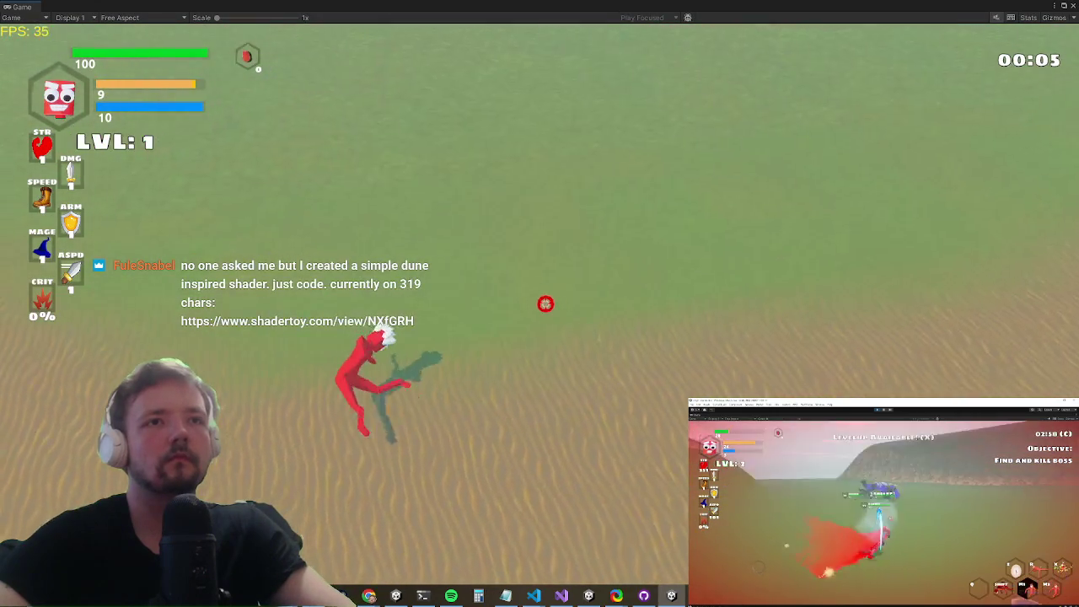
pyautogui.click(543, 318)
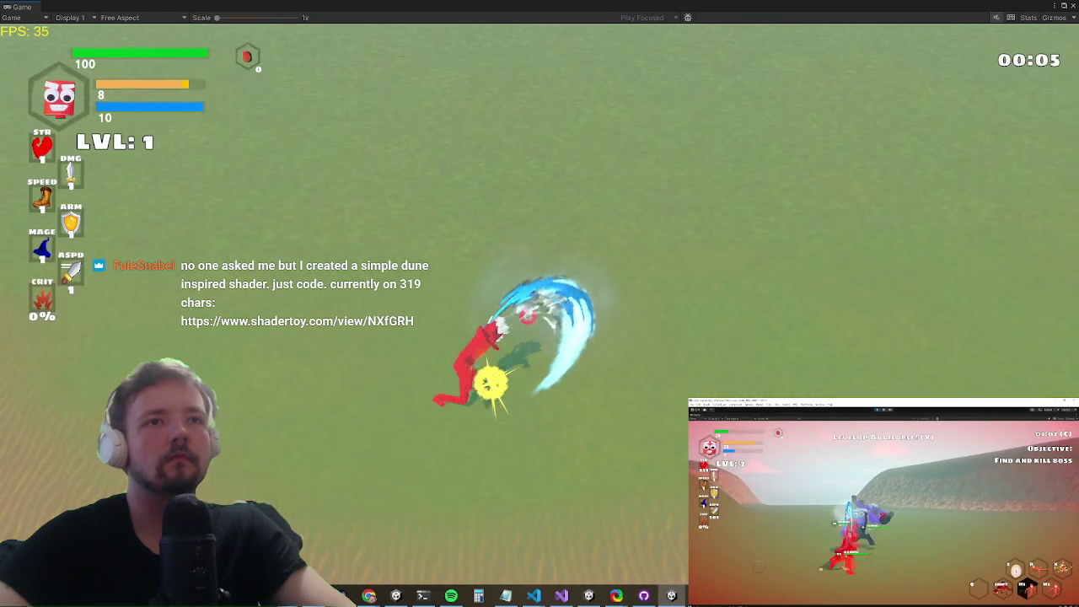
pyautogui.press('Escape')
pyautogui.press('Escape')
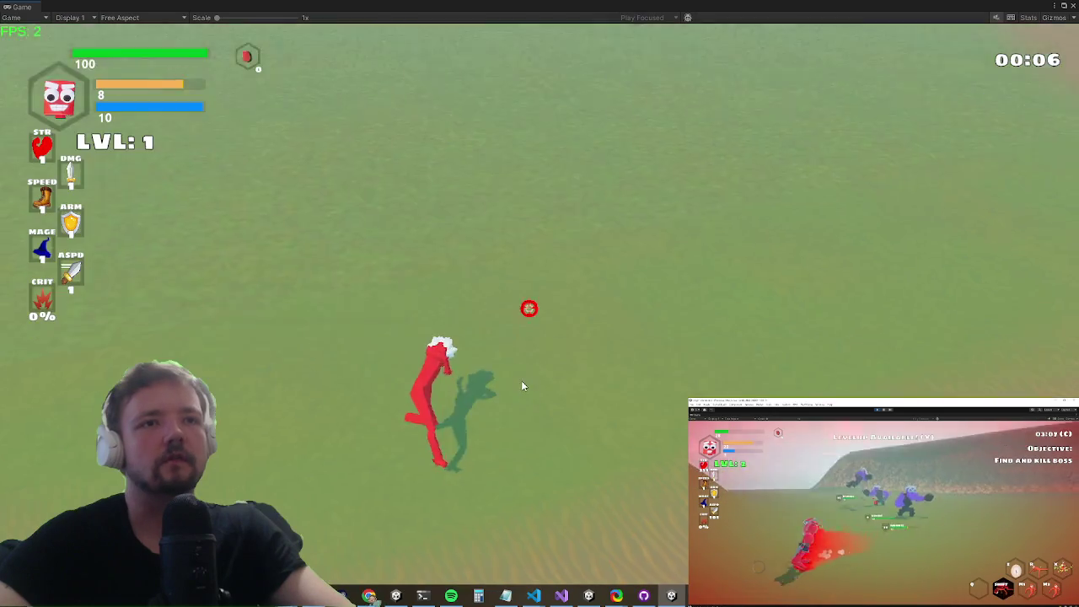
pyautogui.click(526, 361)
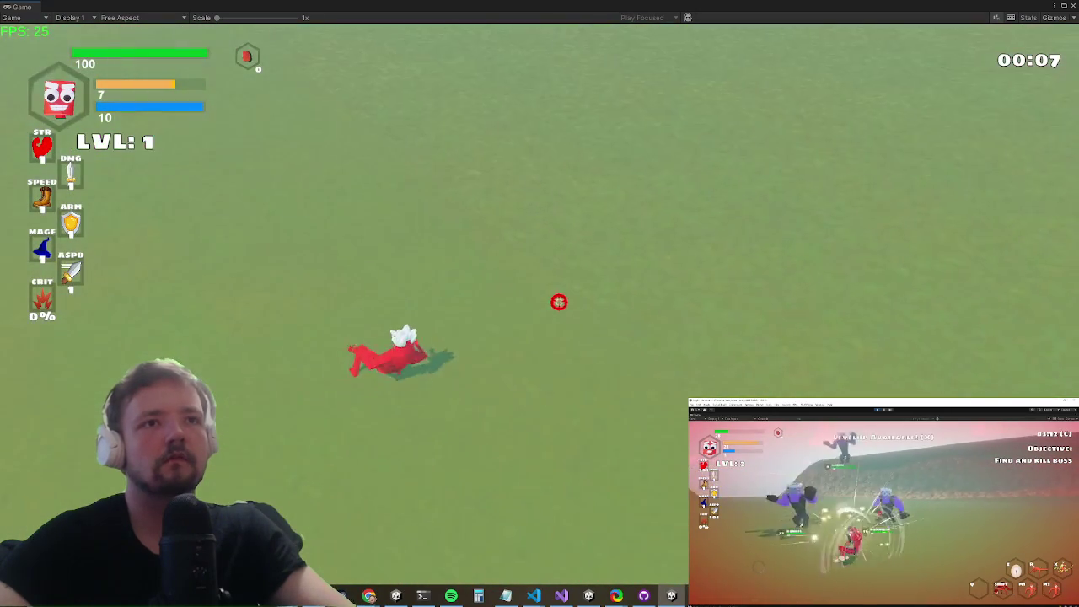
pyautogui.click(535, 383)
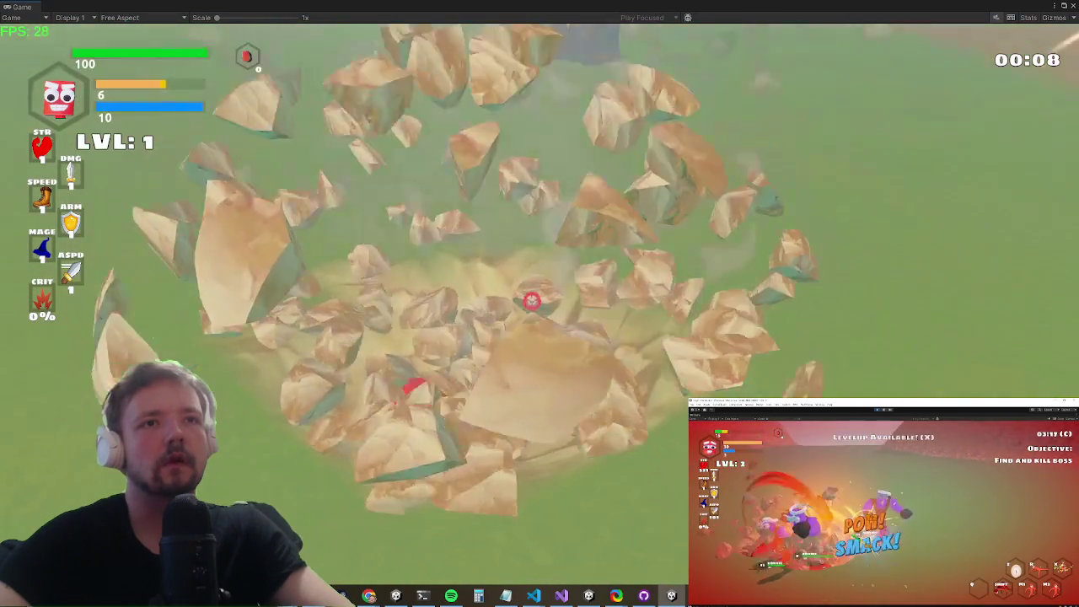
pyautogui.press('w')
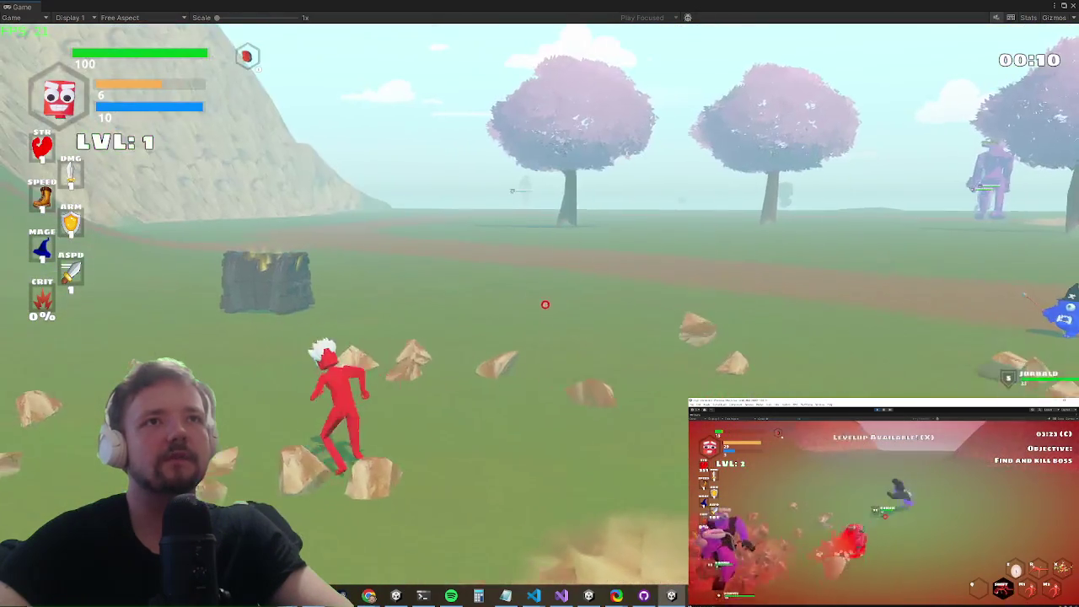
pyautogui.press('Escape')
pyautogui.hotkey('alt', 'Tab')
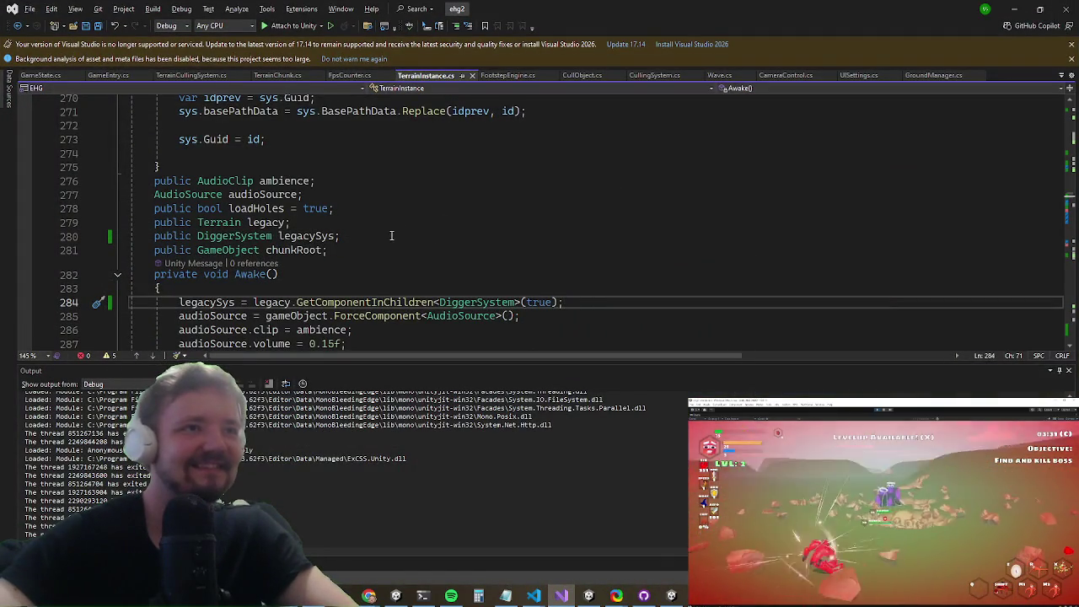
# Step: Put a breakpoint on line 272's legacySys RunInternal call and attach the debugger to Unity
pyautogui.click(380, 227)
pyautogui.hotkey('ctrl', '-')
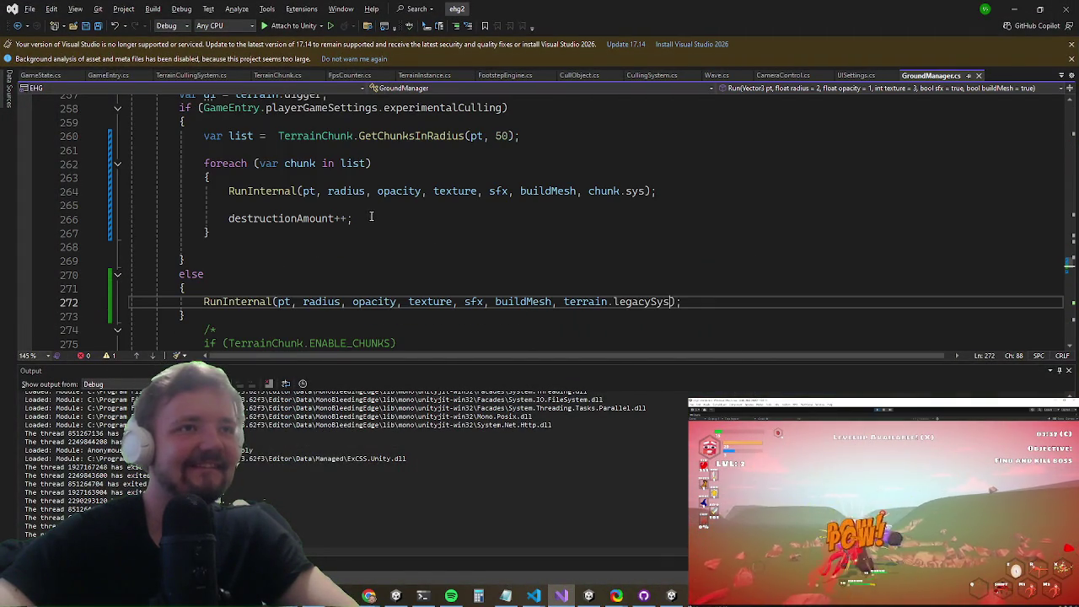
pyautogui.scroll(2, 364, 284)
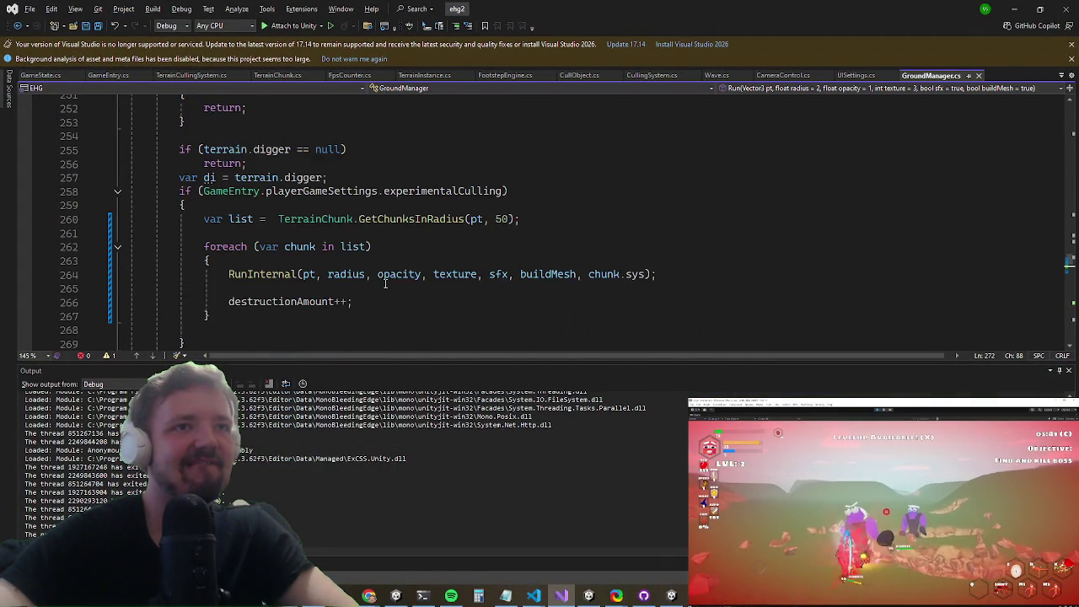
pyautogui.scroll(-2, 385, 287)
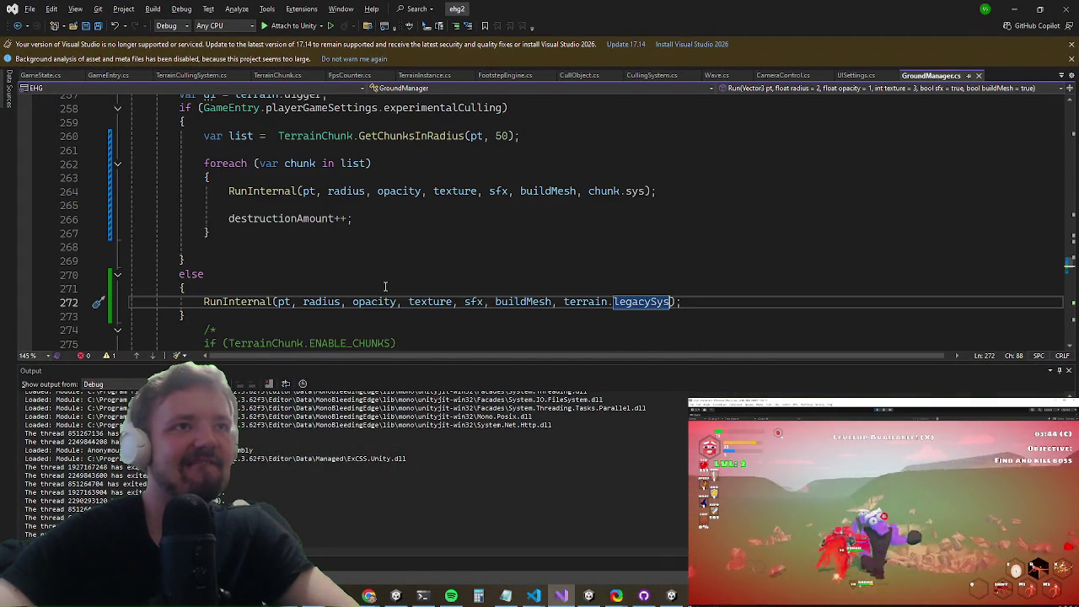
pyautogui.click(25, 303)
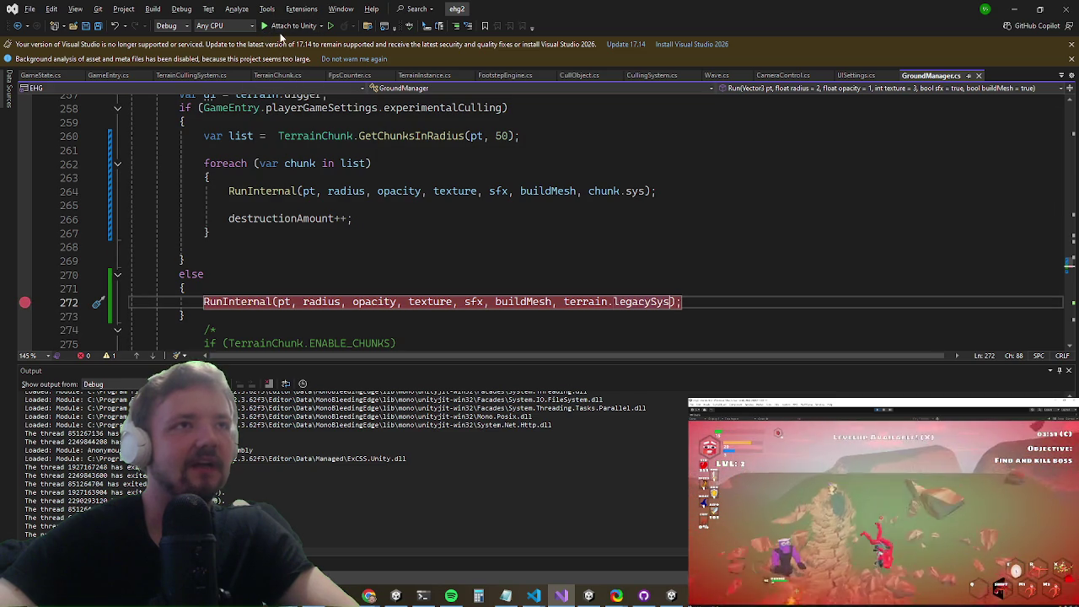
pyautogui.click(287, 26)
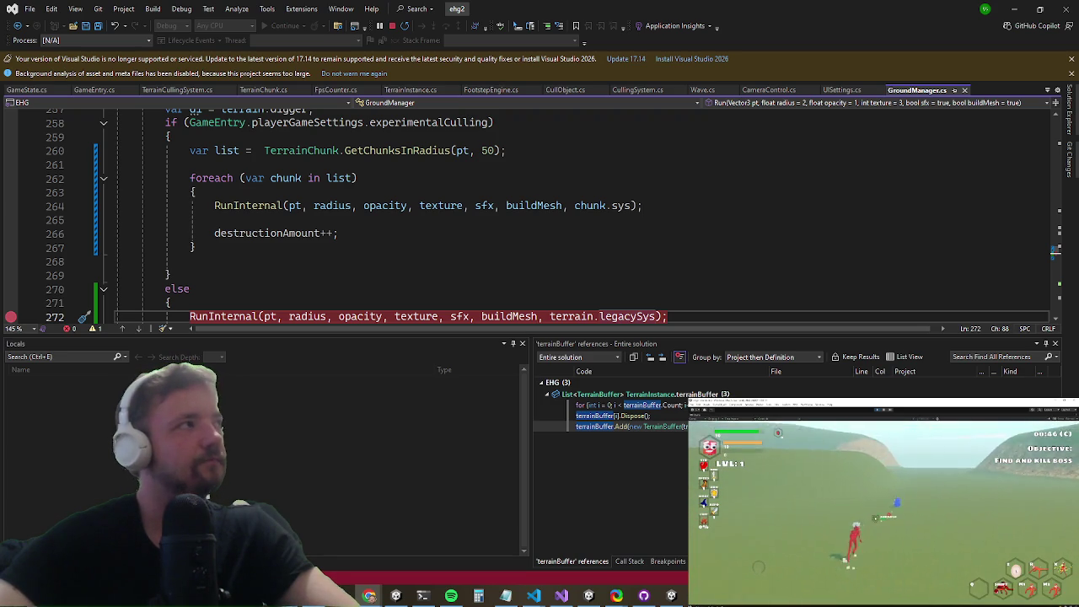
pyautogui.hotkey('alt', 'Tab')
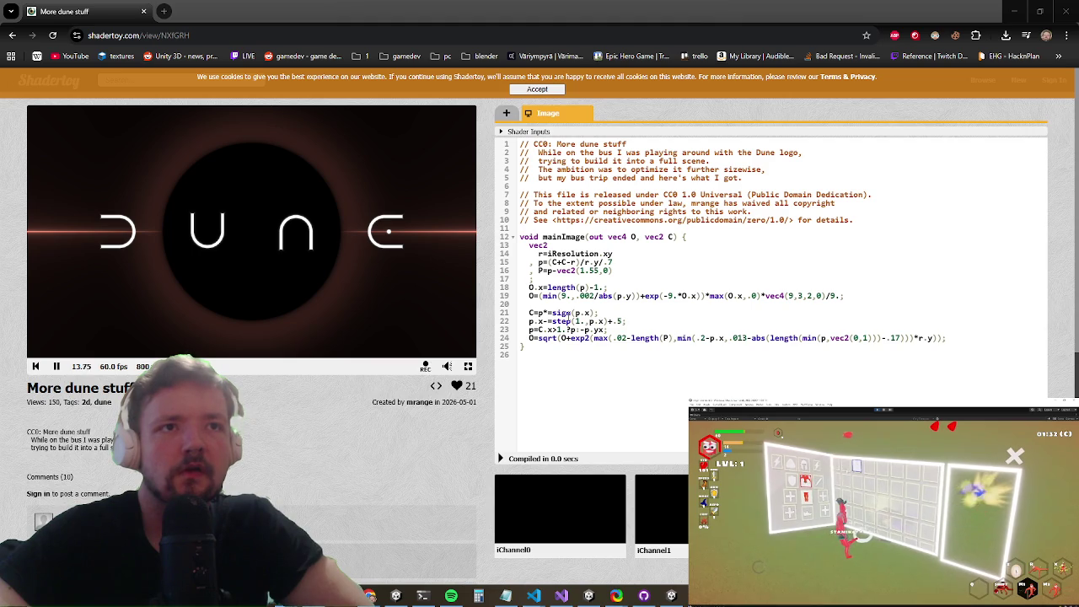
# Step: Browse the iChannel0 and iChannel1 input pickers' Cubemaps and Textures without choosing anything
pyautogui.click(661, 510)
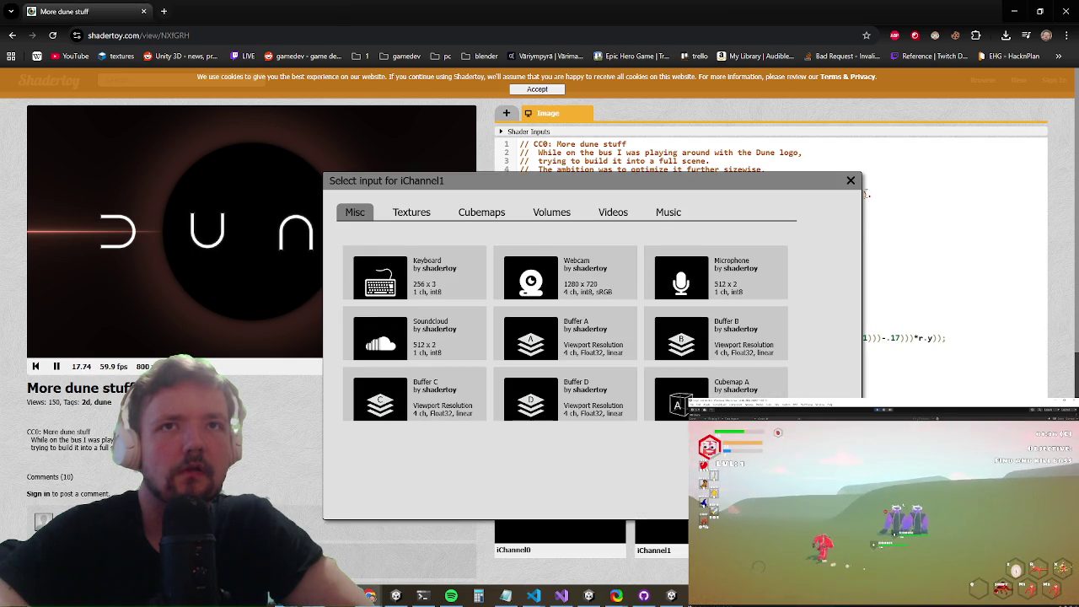
pyautogui.click(851, 182)
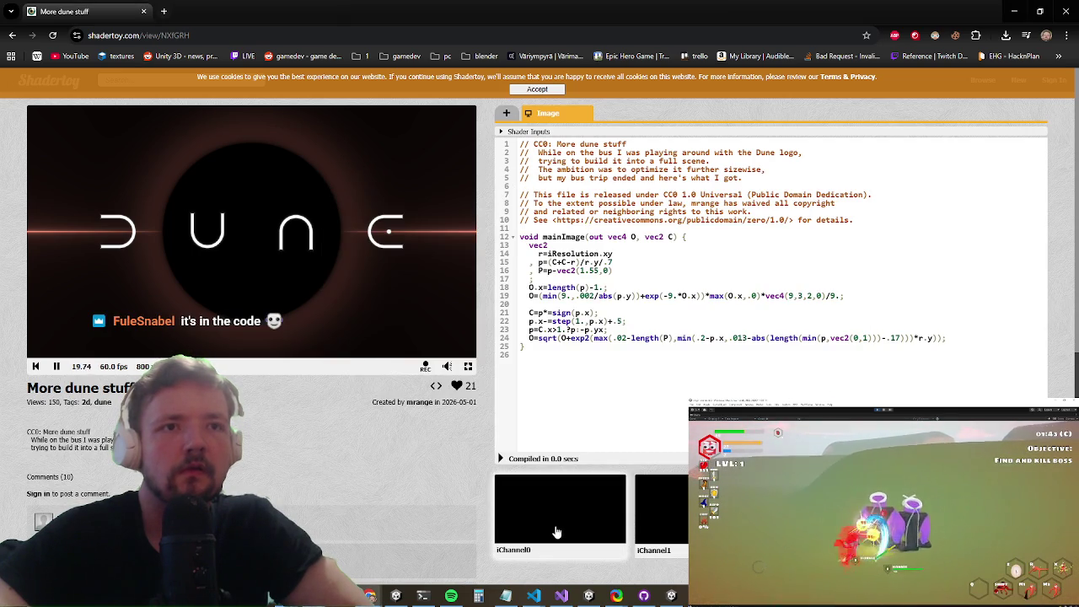
pyautogui.click(557, 532)
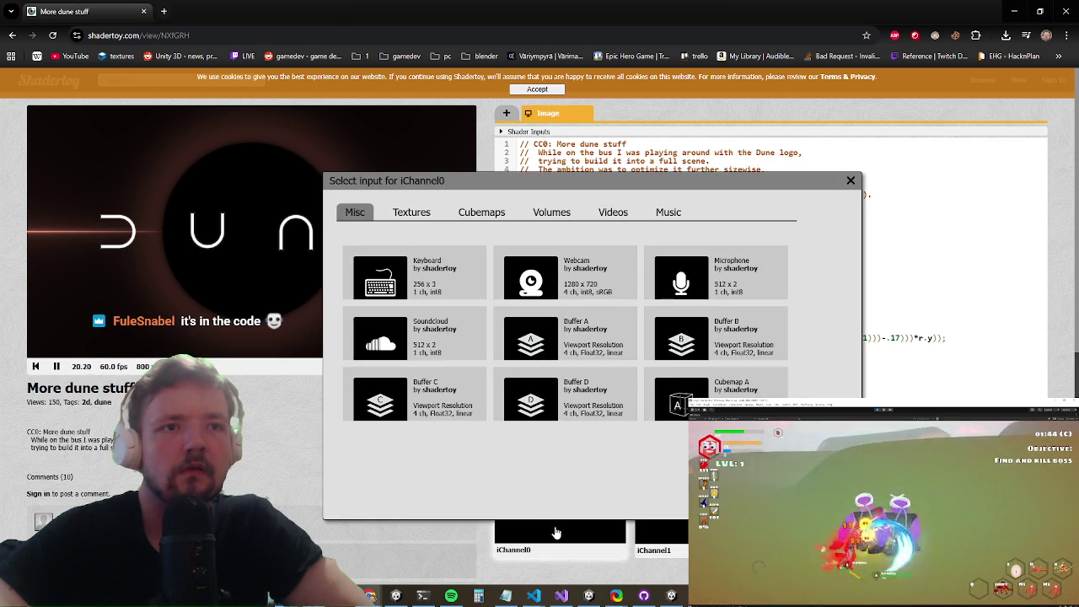
pyautogui.click(850, 182)
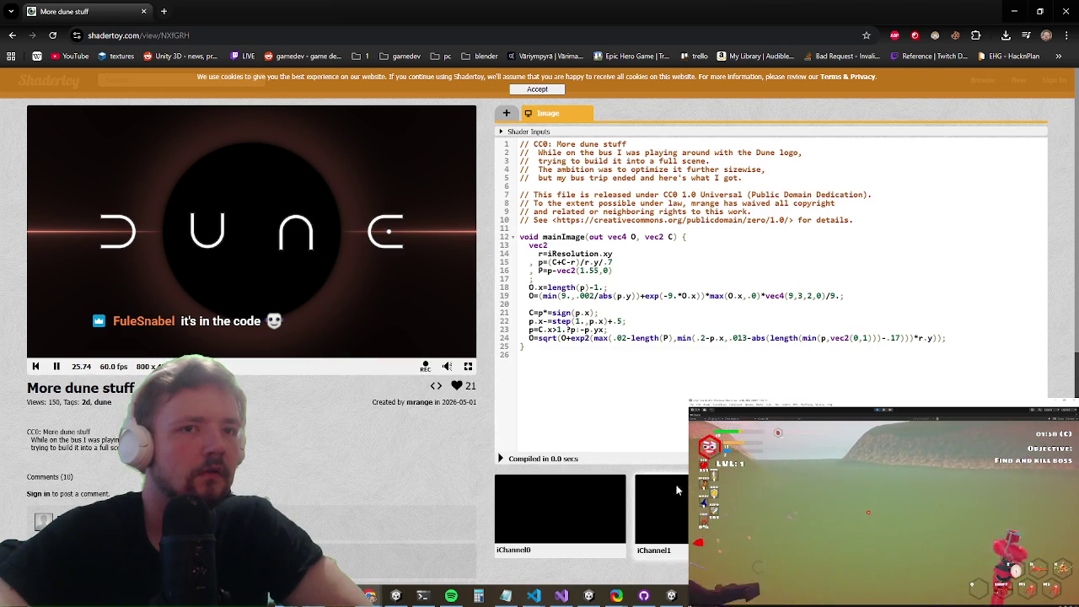
pyautogui.click(661, 515)
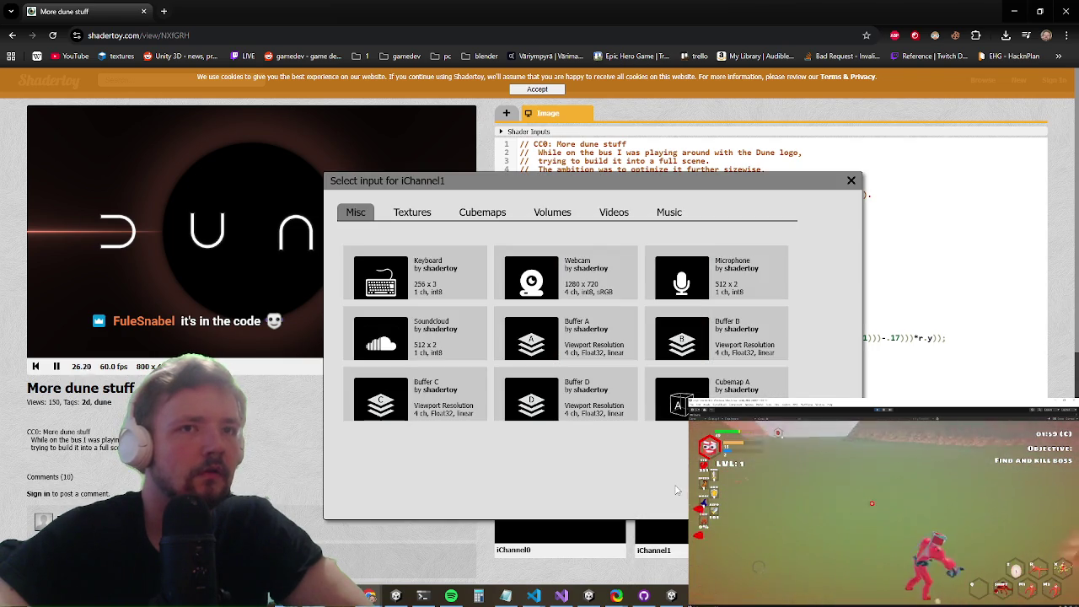
pyautogui.click(482, 212)
pyautogui.click(411, 213)
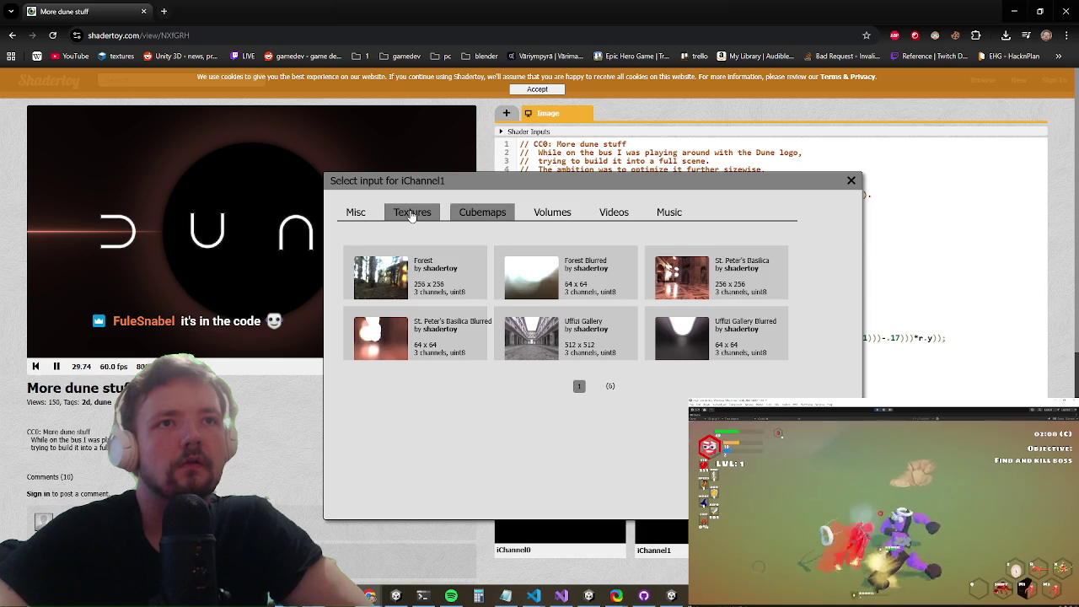
pyautogui.click(850, 180)
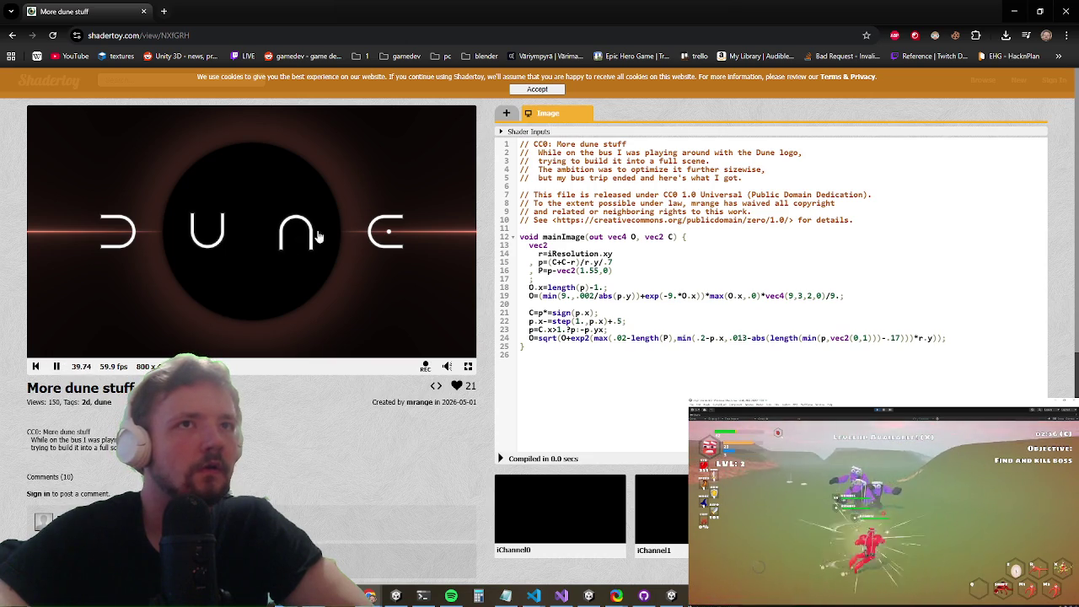
# Step: Expand the Shader Inputs uniform list and scroll through the shader code
pyautogui.click(501, 132)
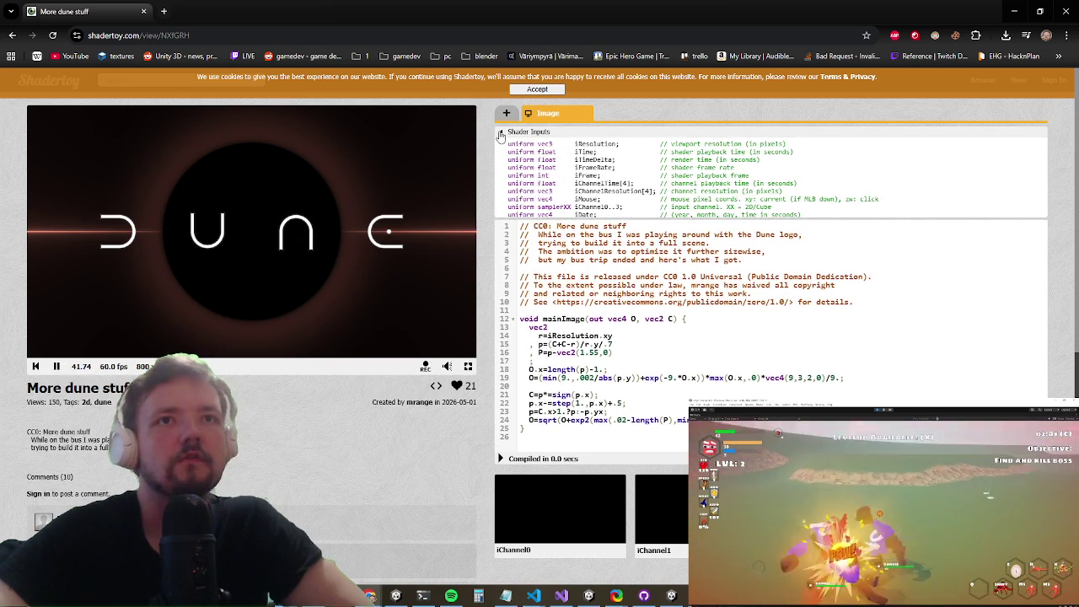
pyautogui.scroll(-1, 590, 202)
pyautogui.scroll(1, 548, 236)
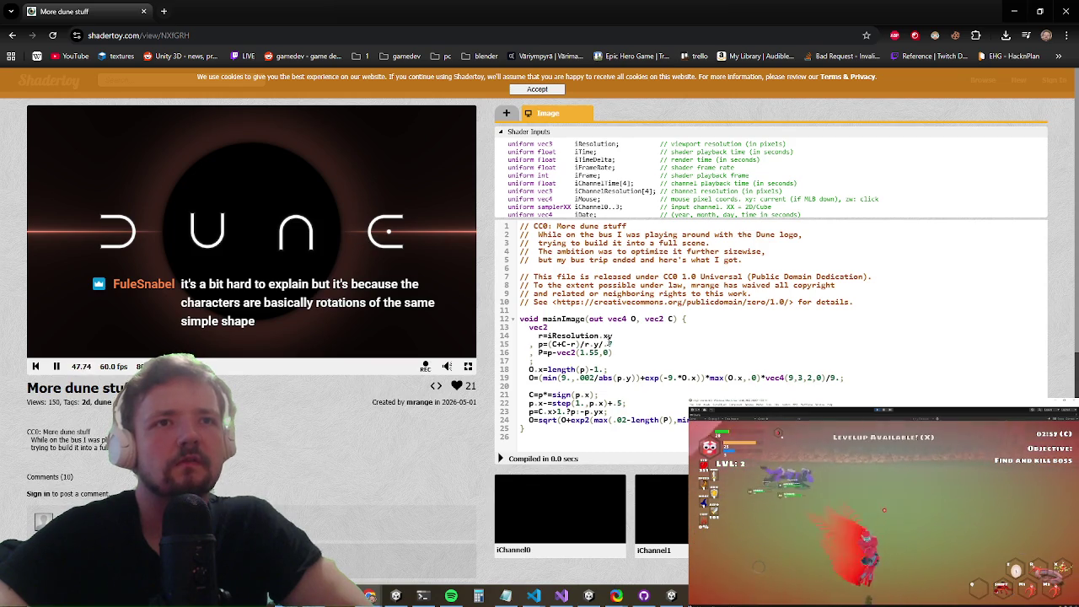
pyautogui.scroll(-1, 357, 232)
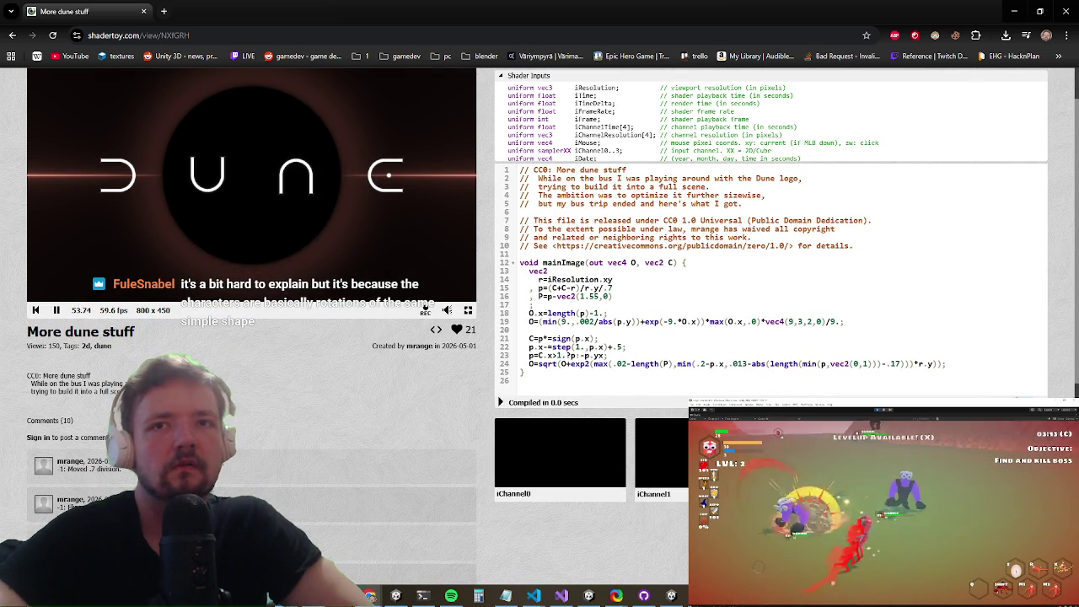
pyautogui.scroll(1, 771, 278)
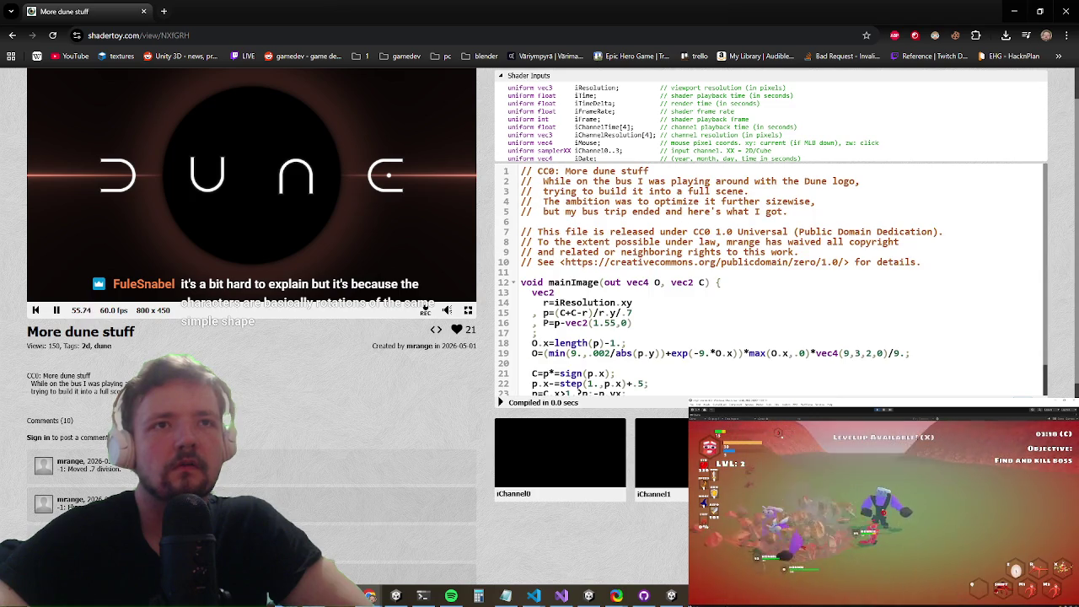
pyautogui.scroll(-2, 771, 278)
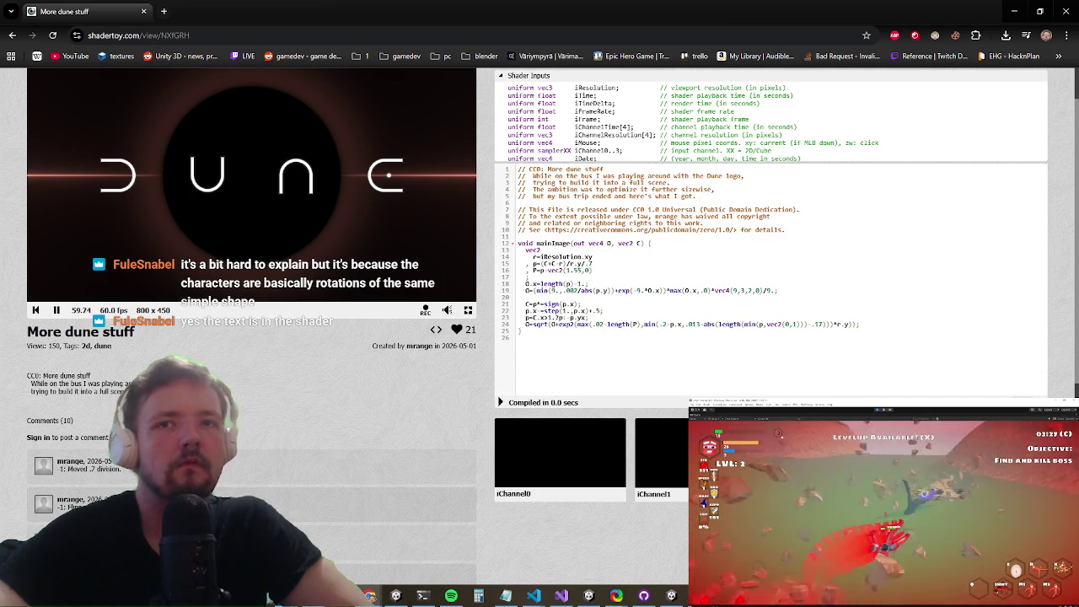
pyautogui.scroll(1, 771, 278)
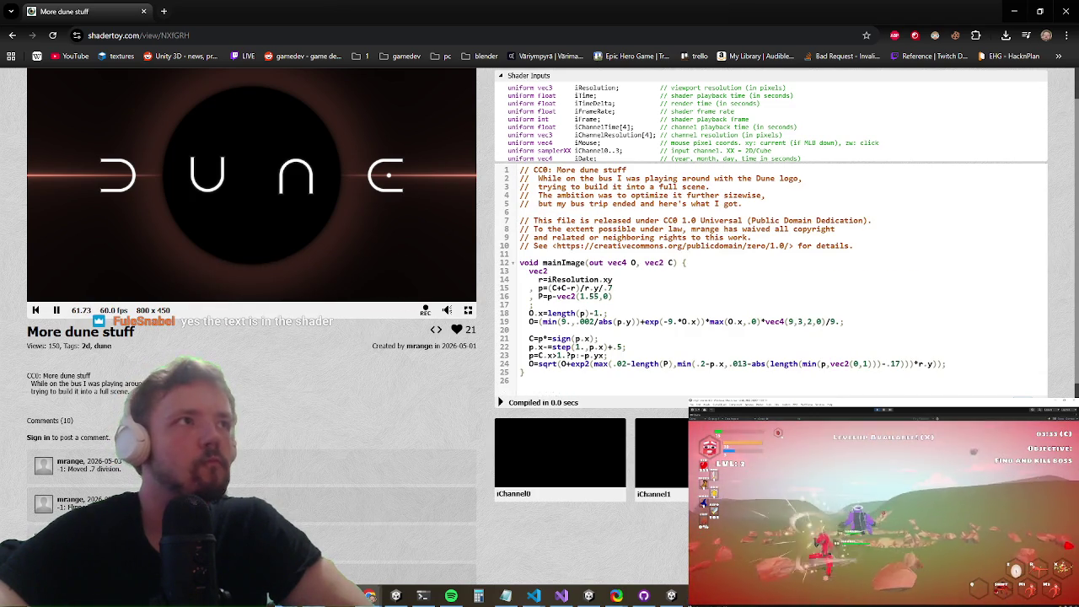
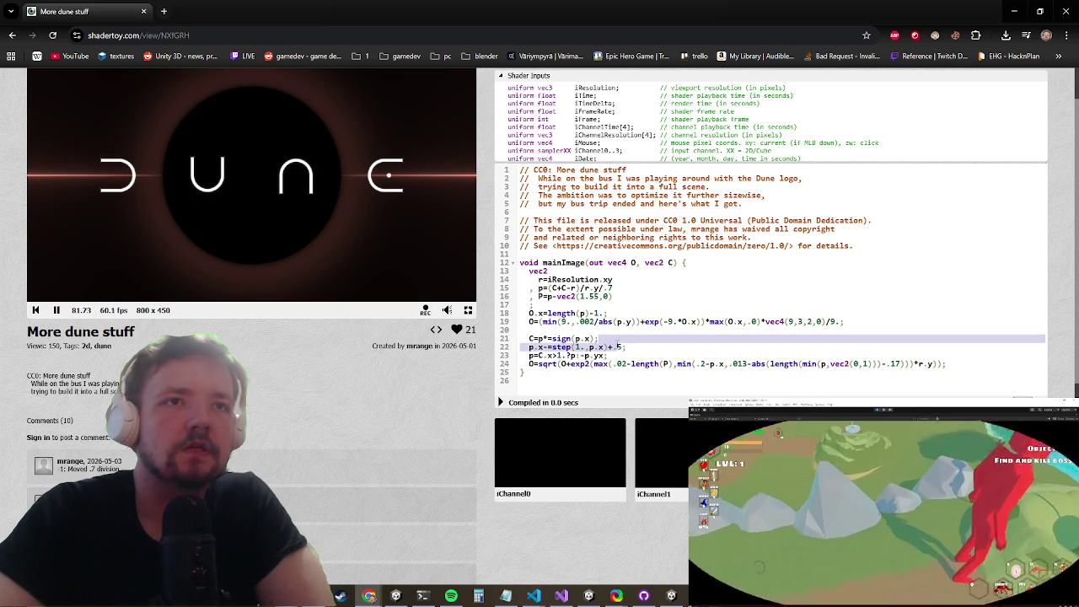
# Step: Change .002 to .02 on line 19 and .02 to .2 in line 24's max term, recompiling after each
pyautogui.click(612, 312)
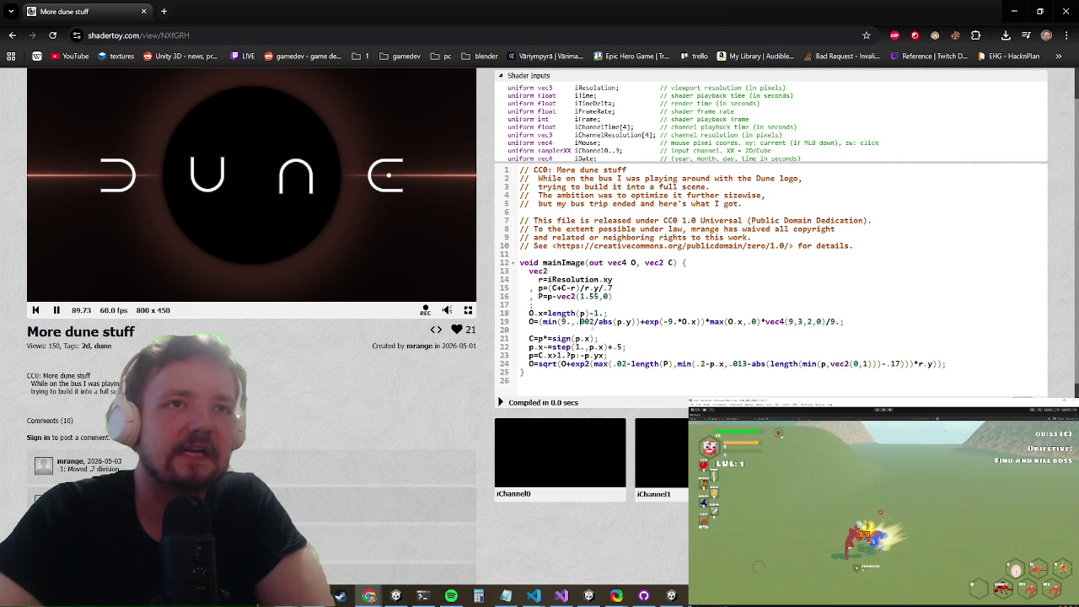
pyautogui.press('BackSpace')
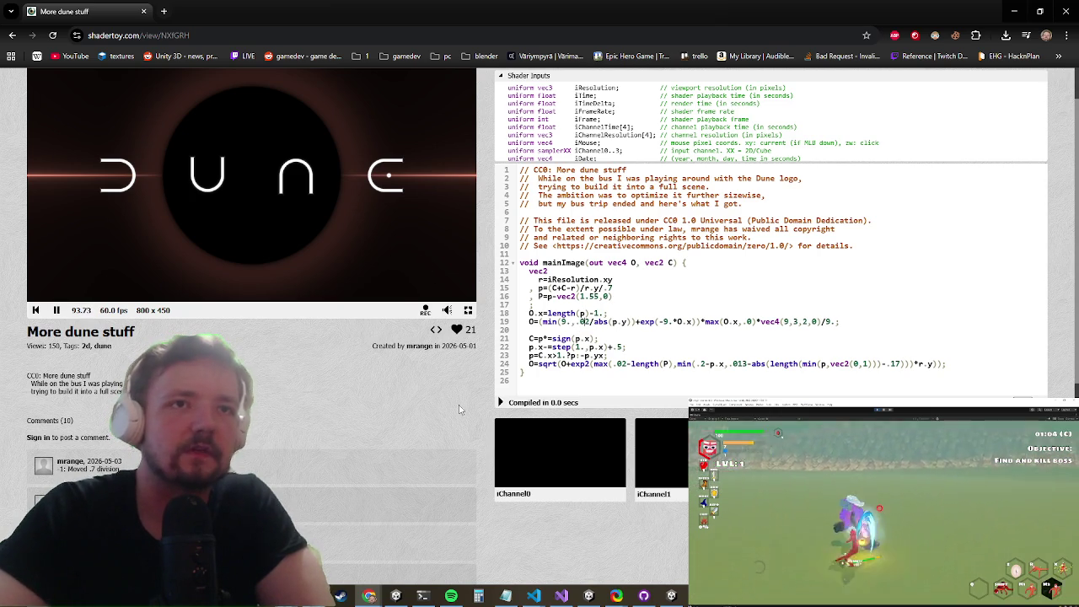
pyautogui.click(502, 402)
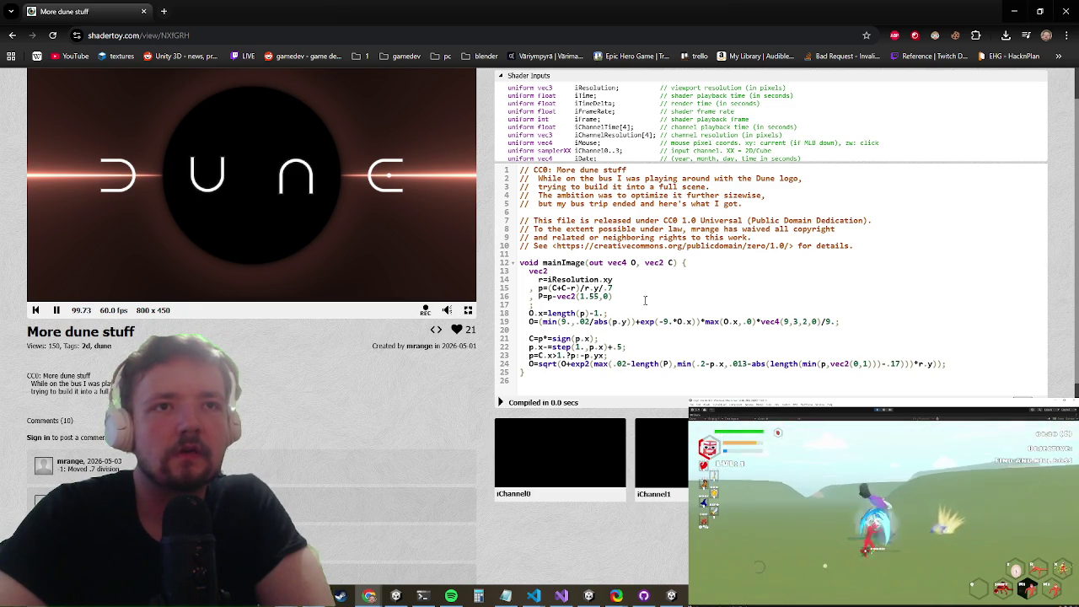
pyautogui.click(621, 363)
pyautogui.press('BackSpace')
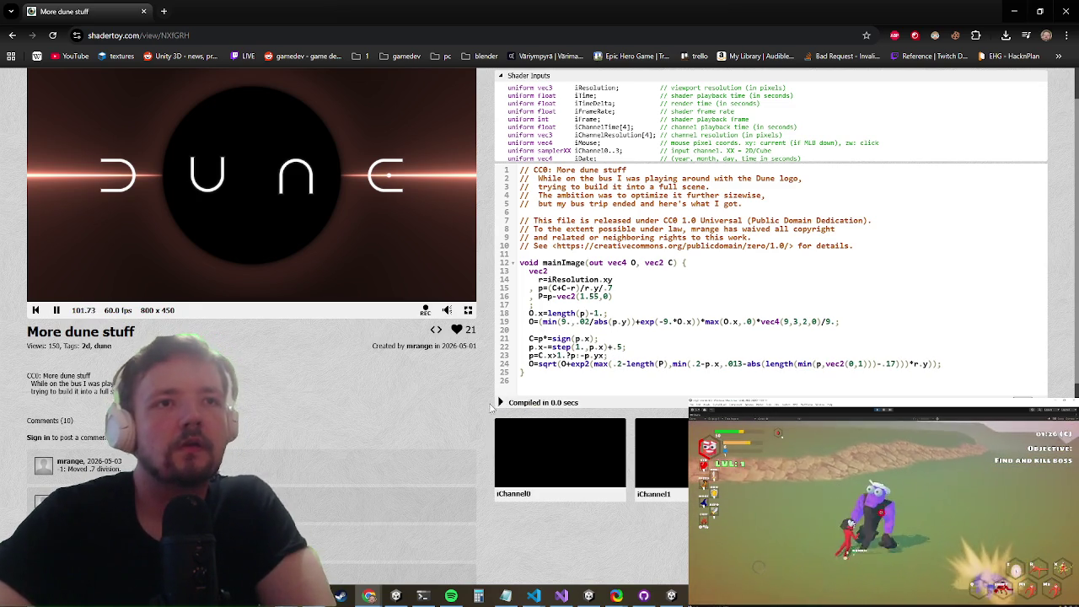
pyautogui.click(500, 403)
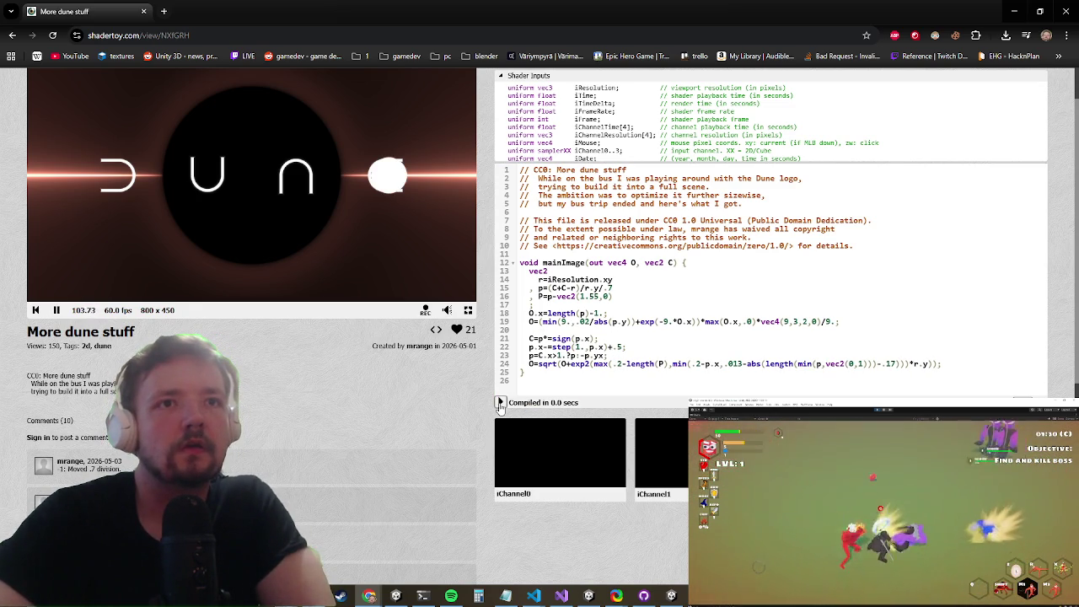
# Step: Change min(.2-p.x to .4, recompile, and remove the 1 from -.17
pyautogui.click(702, 364)
pyautogui.press('BackSpace')
pyautogui.write('4')
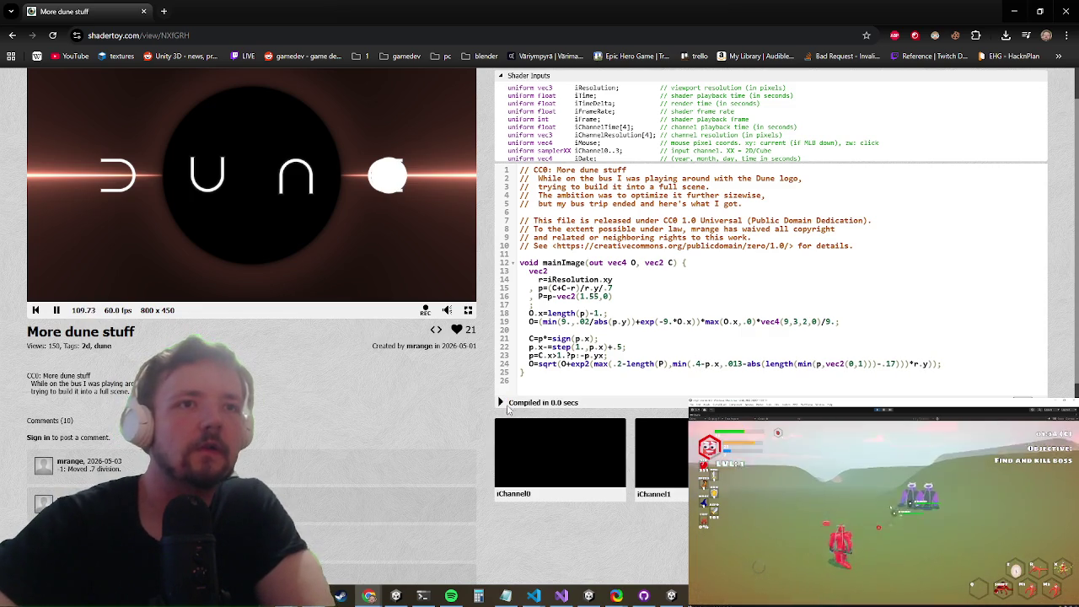
pyautogui.click(499, 403)
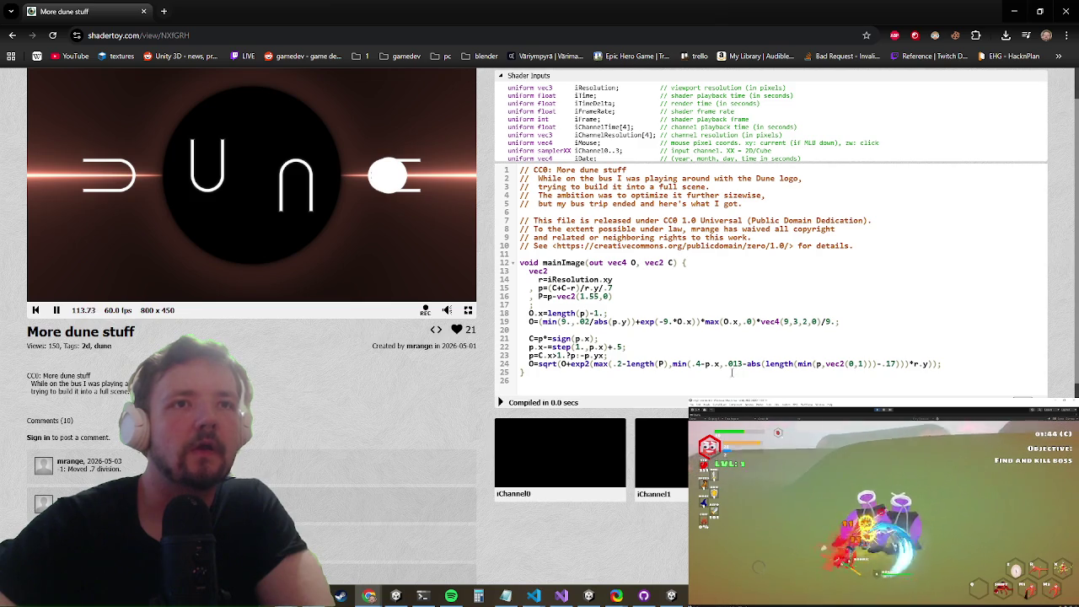
pyautogui.click(883, 364)
pyautogui.press('Delete')
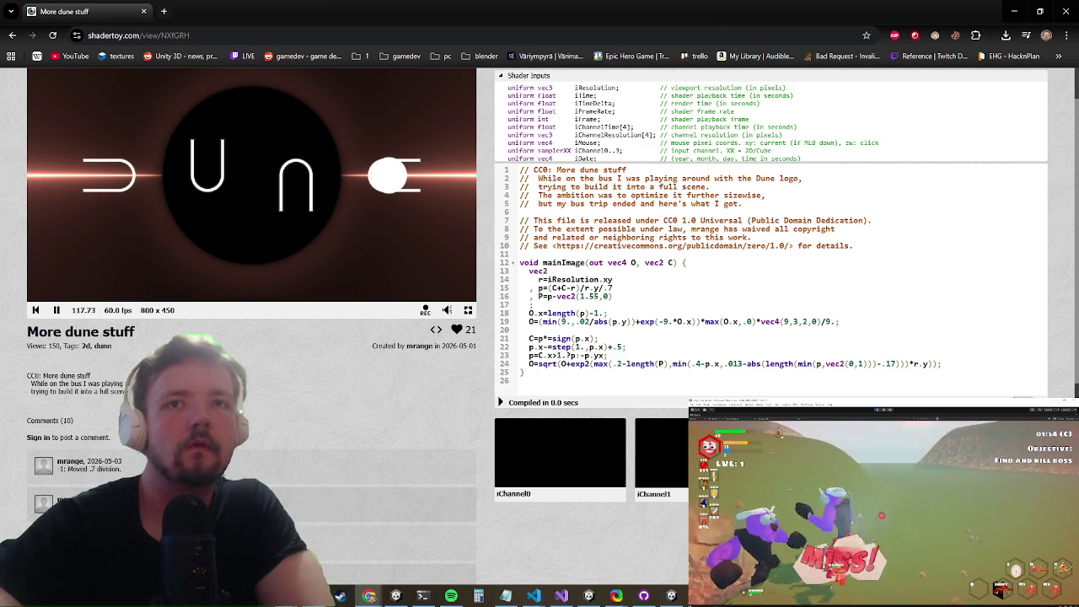
# Step: Finish the -.27 constant and change the max term to .4, recompiling after each
pyautogui.write('2')
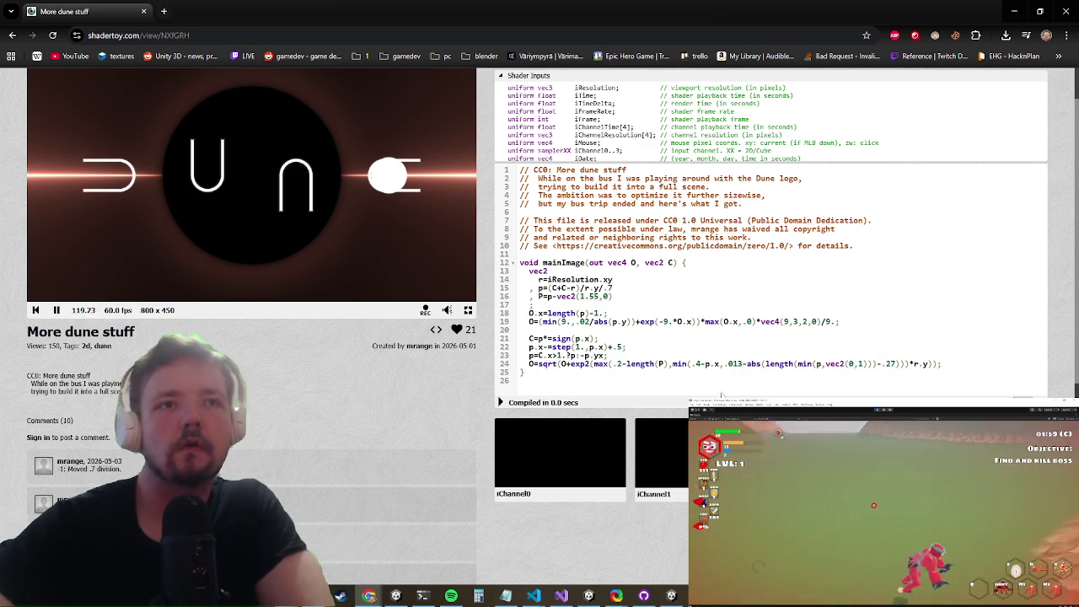
pyautogui.click(501, 403)
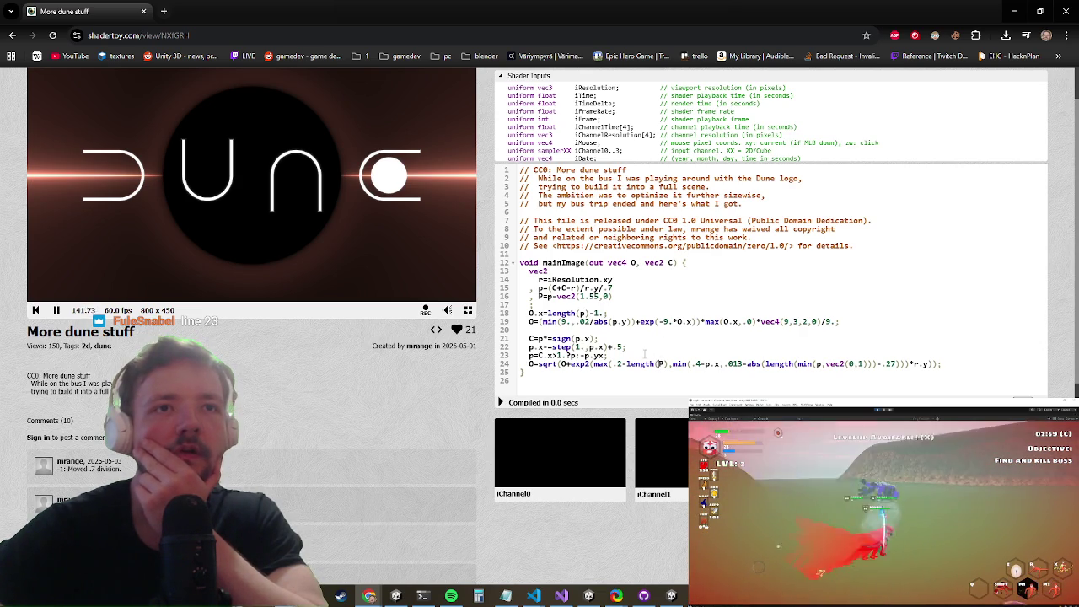
pyautogui.write('4')
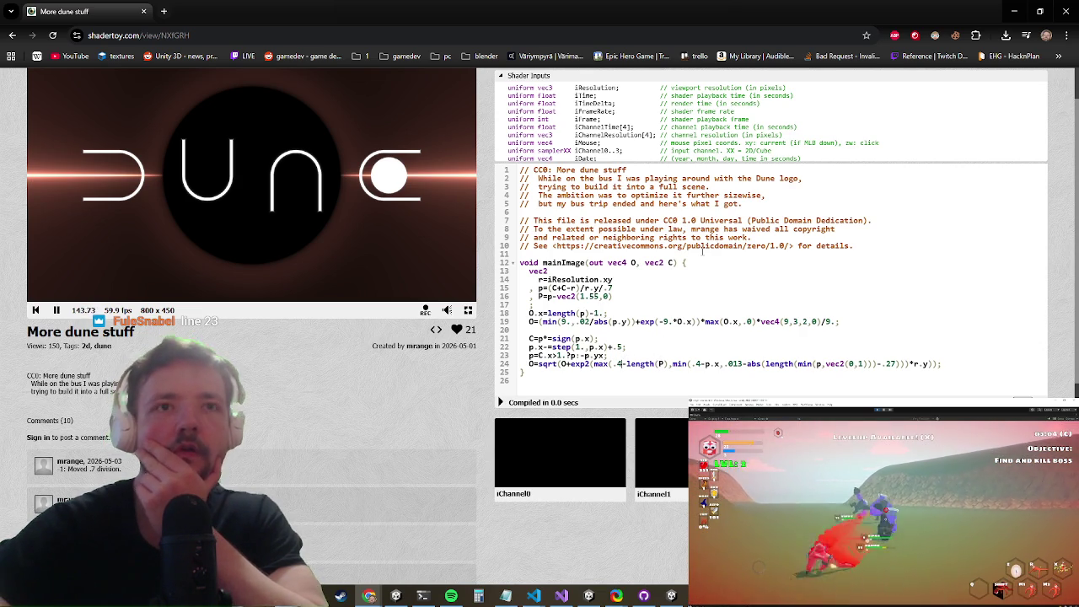
pyautogui.click(500, 402)
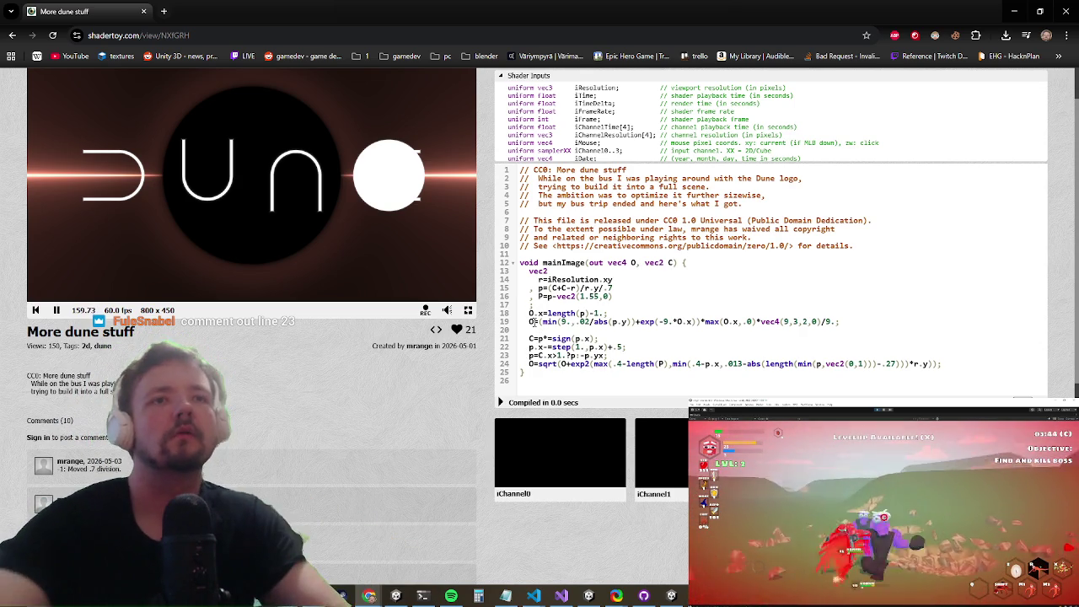
# Step: Comment out line 23 with //, recompile, and comment out line 22 too
pyautogui.write('//')
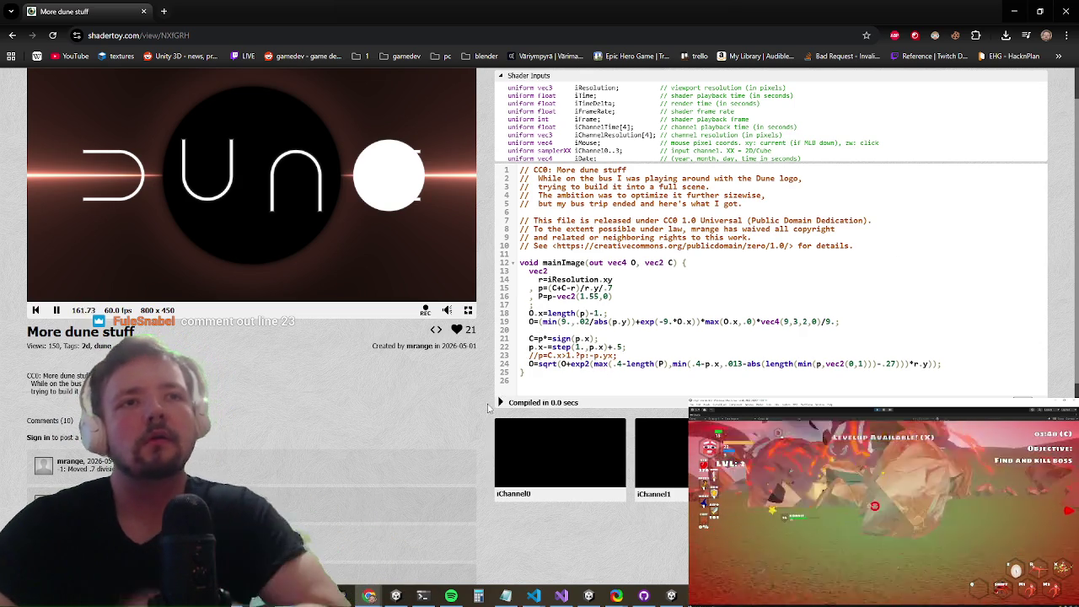
pyautogui.click(499, 403)
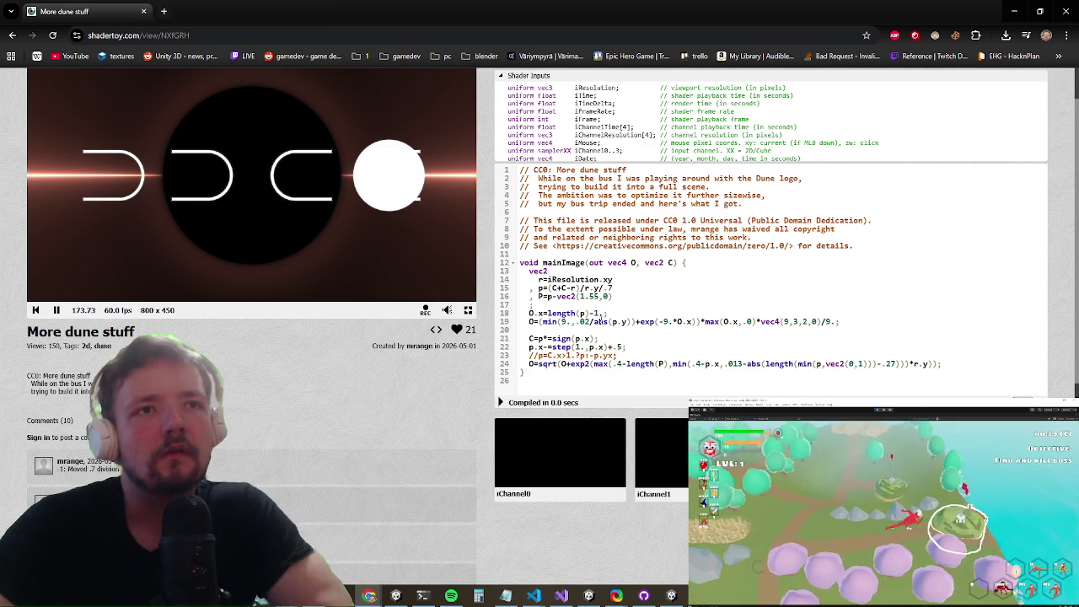
pyautogui.write('//')
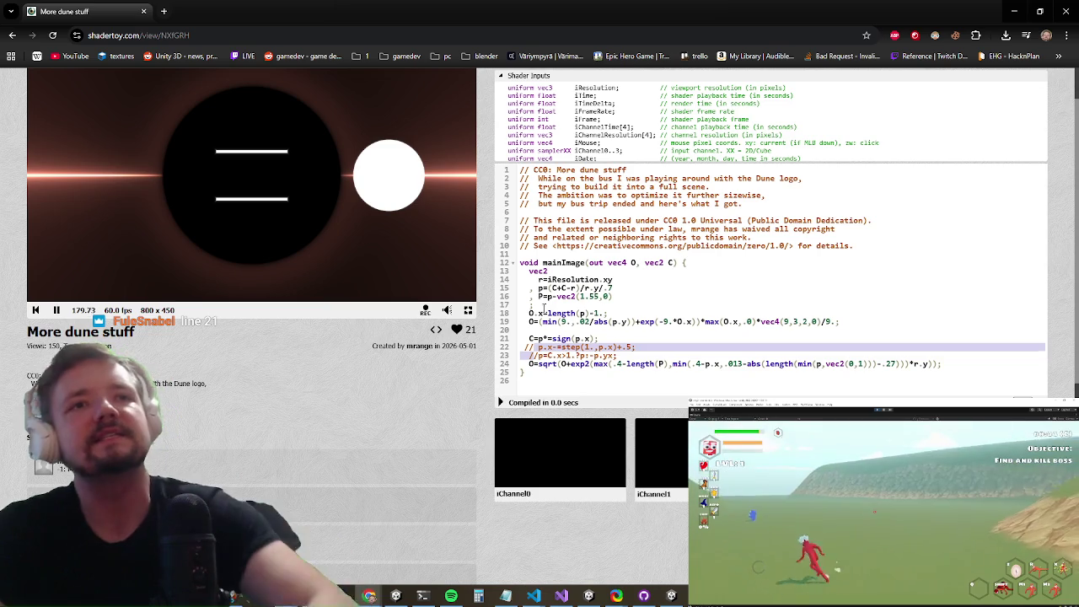
# Step: Remove the // markers from lines 21–23 and recompile, restoring the D, U and N letters
pyautogui.press('BackSpace')
pyautogui.press('BackSpace')
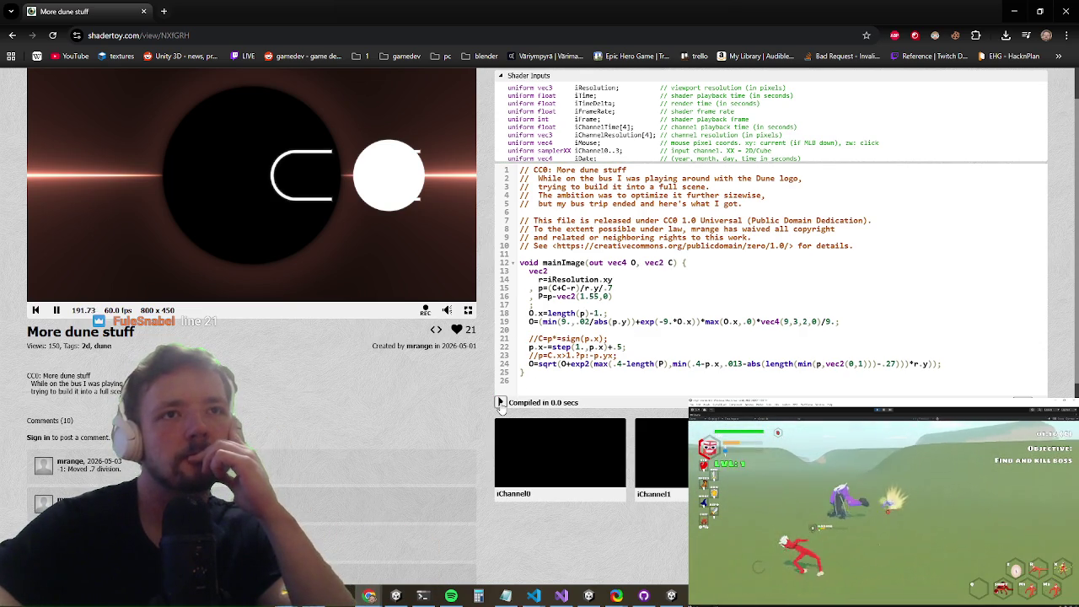
pyautogui.click(531, 312)
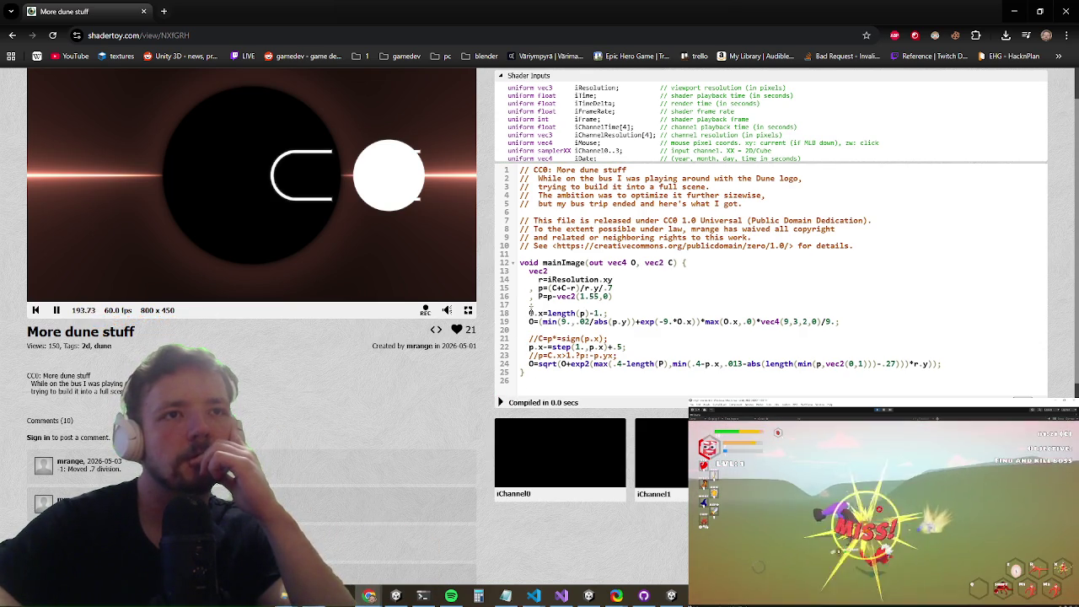
pyautogui.doubleClick(533, 338)
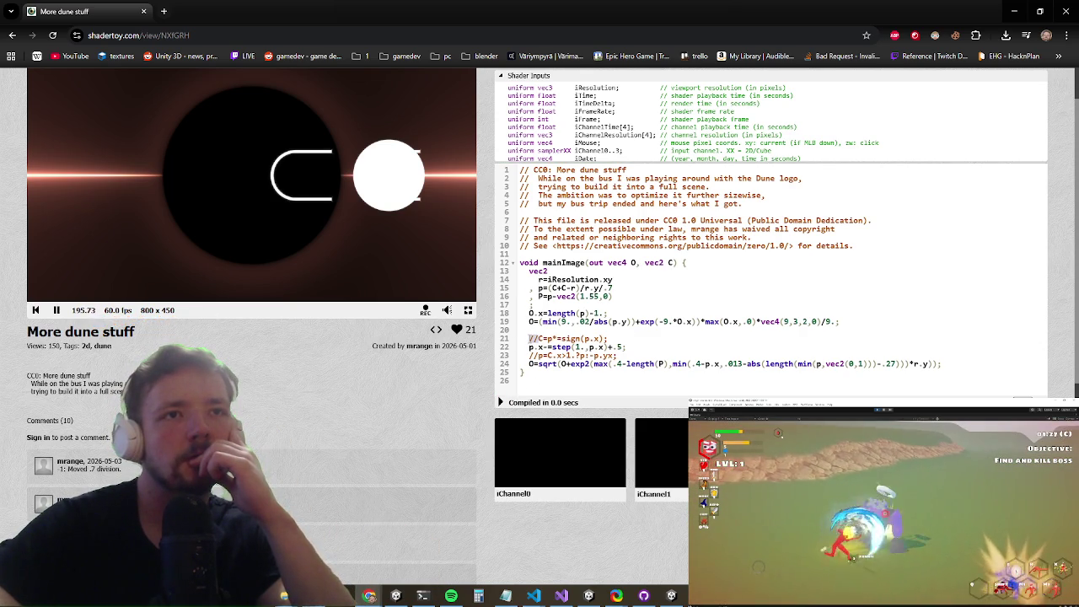
pyautogui.press('BackSpace')
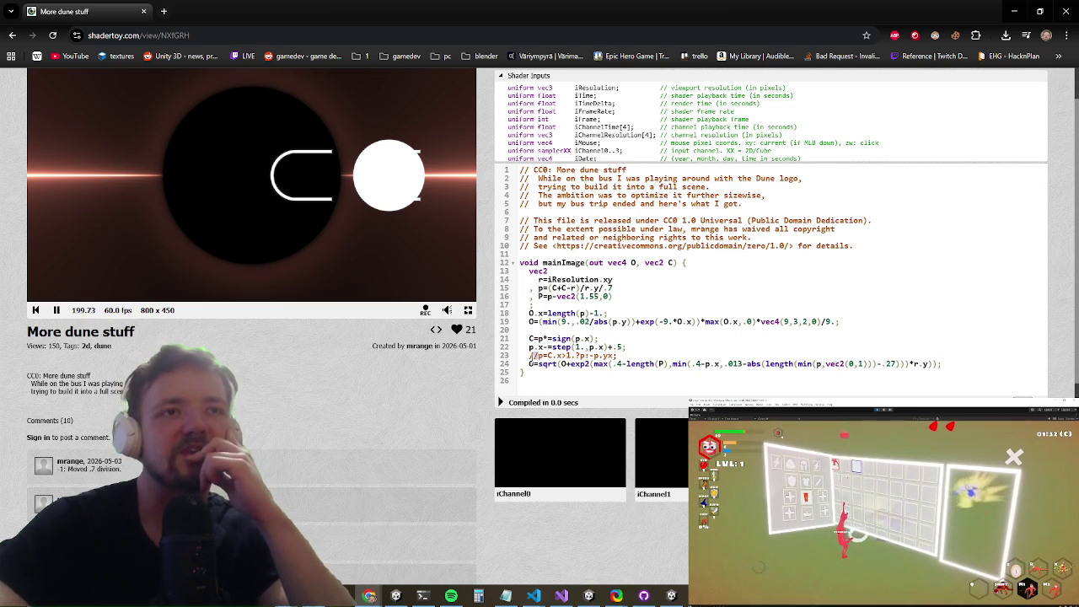
pyautogui.press('BackSpace')
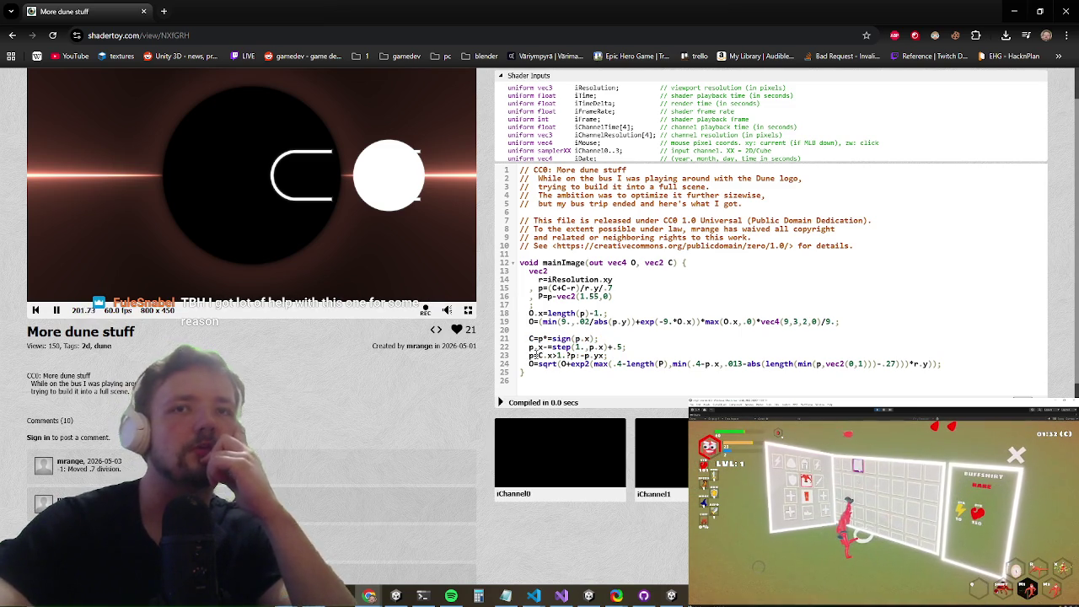
pyautogui.click(501, 403)
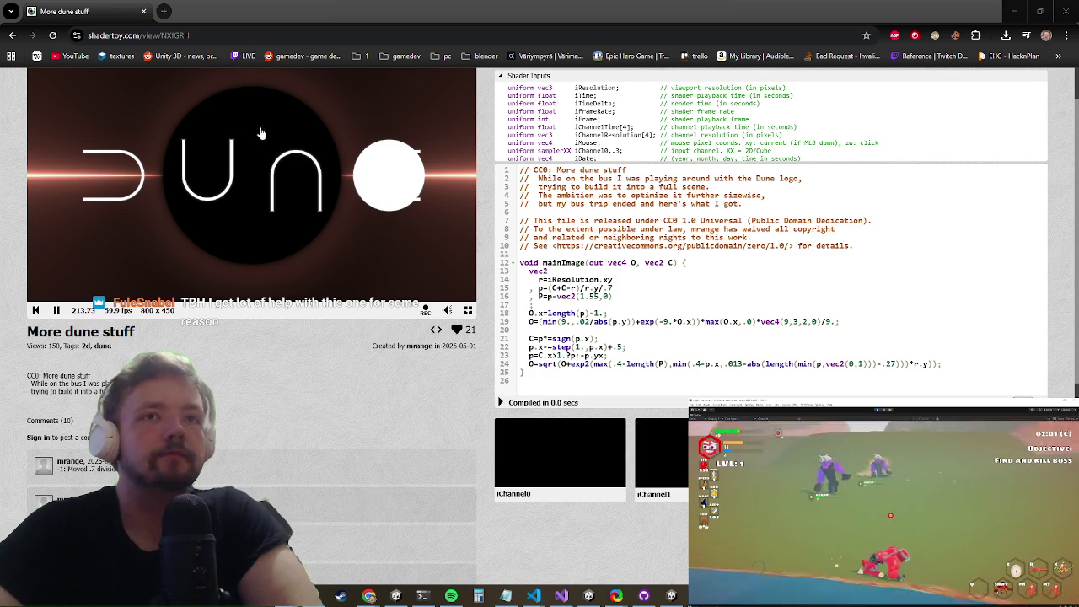
# Step: Close the Shadertoy browser tab without saving, confirming with Poistu
pyautogui.click(646, 323)
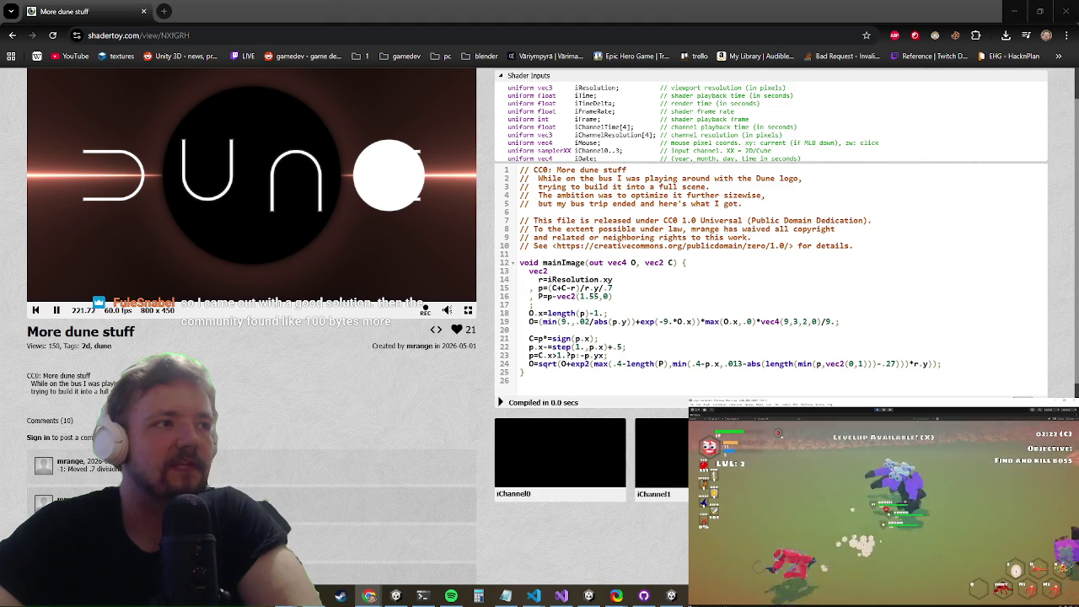
pyautogui.scroll(2, 729, 180)
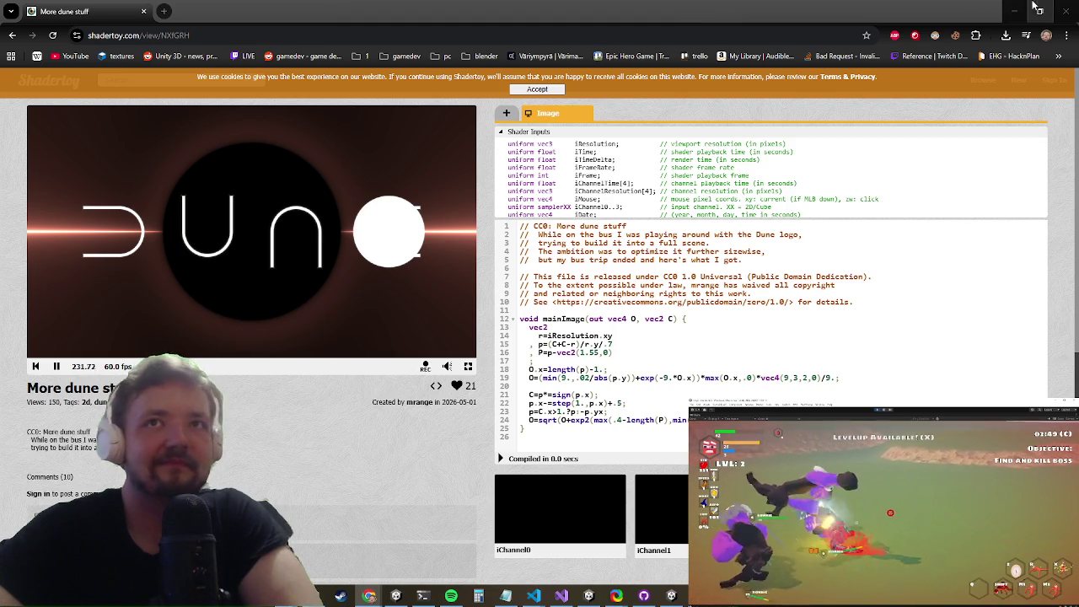
pyautogui.click(1066, 11)
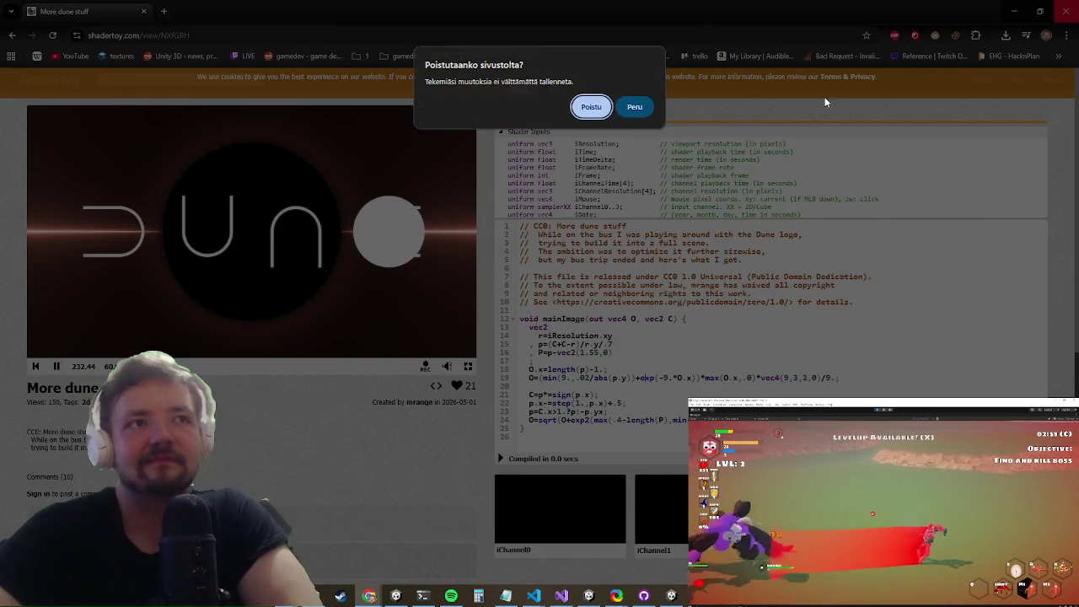
pyautogui.click(591, 106)
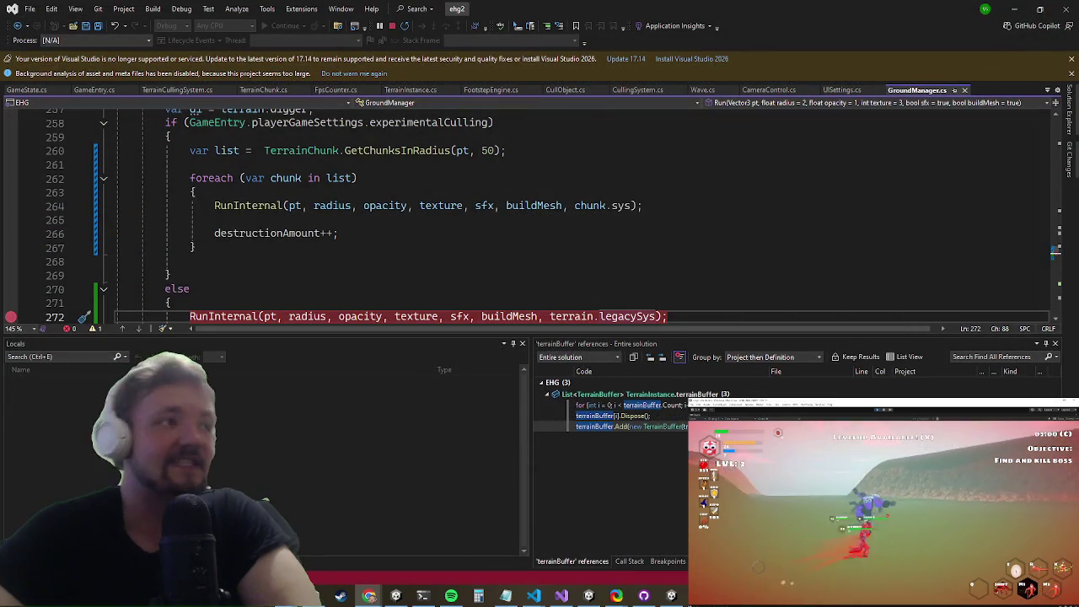
# Step: Untick Experimental Culling in the game's Settings and resume play
pyautogui.click(504, 234)
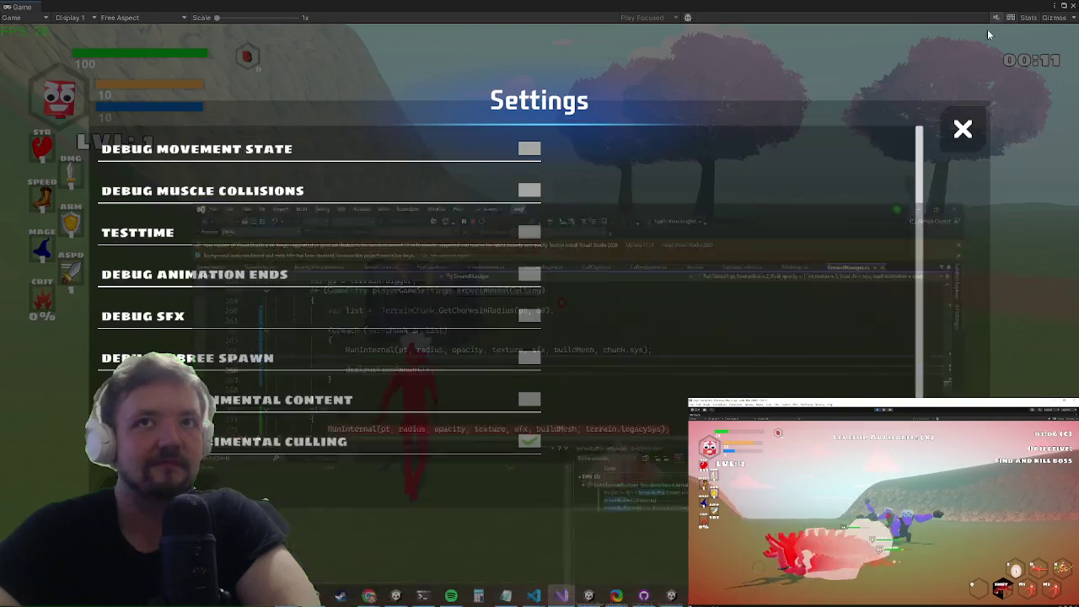
pyautogui.press('Escape')
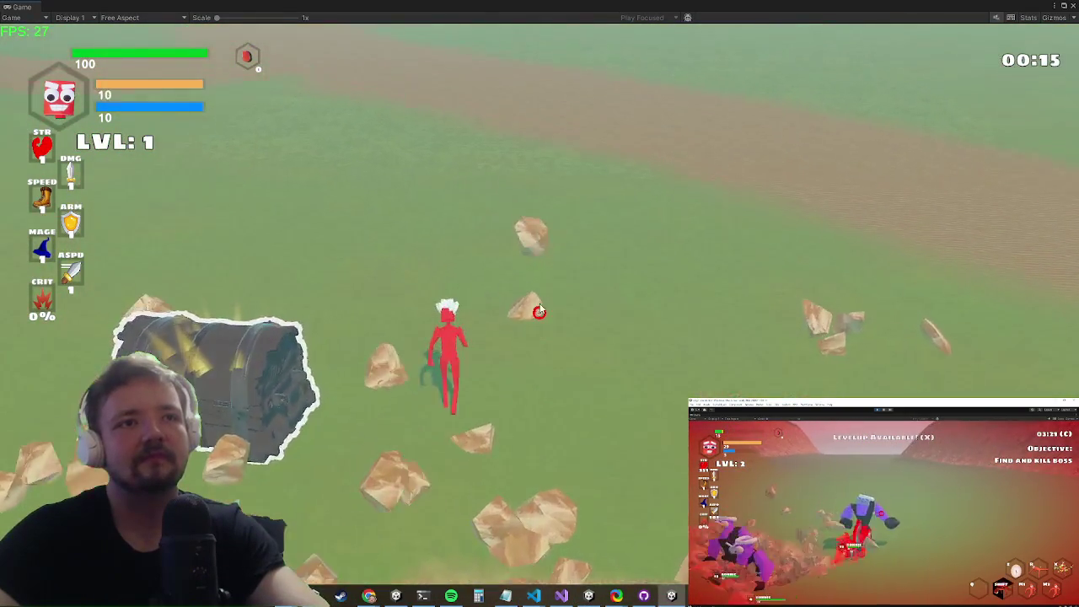
pyautogui.press('Escape')
pyautogui.click(529, 441)
pyautogui.press('Escape')
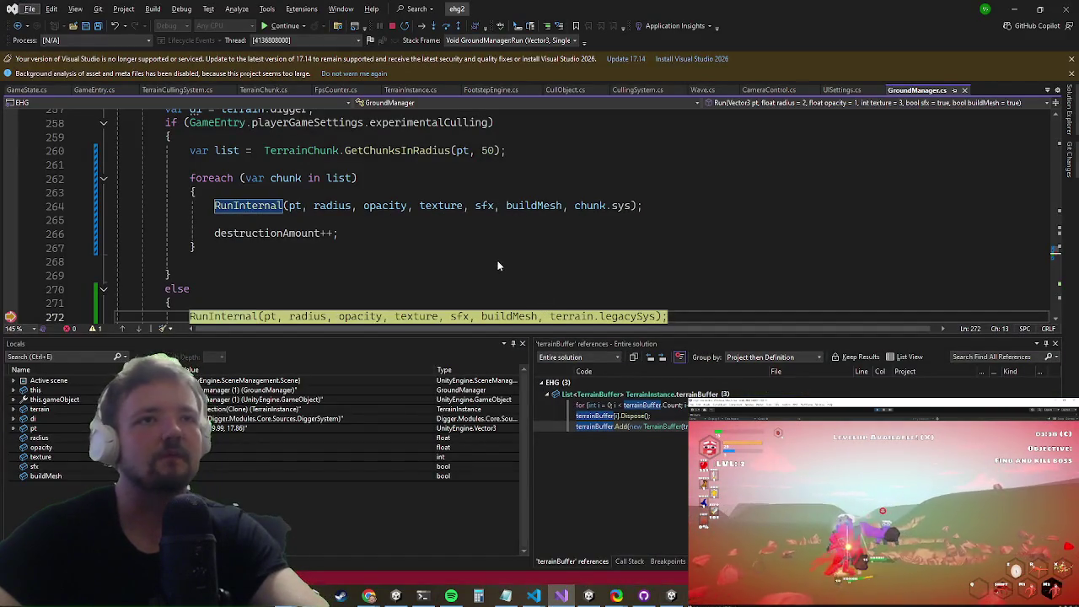
# Step: Go to the definition of the RunInternal call on line 272
pyautogui.click(498, 264)
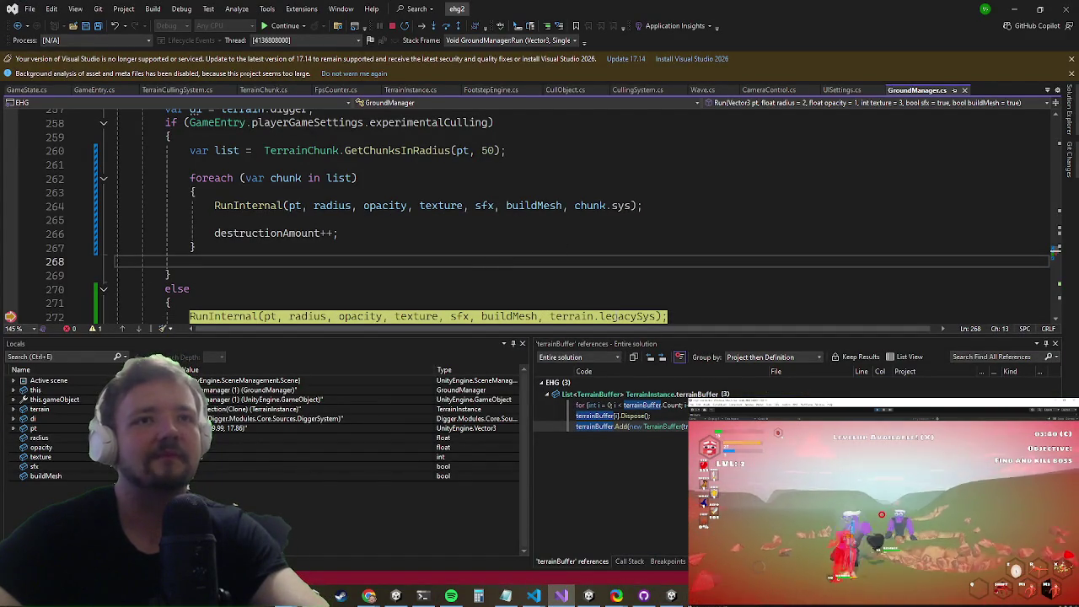
pyautogui.moveTo(628, 316)
pyautogui.scroll(-1, 343, 250)
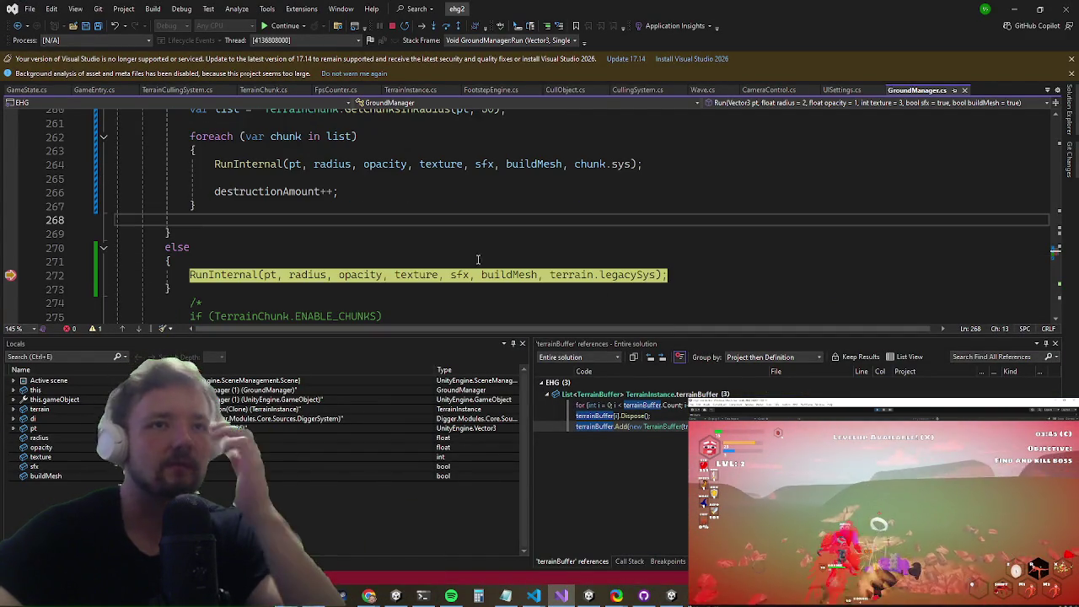
pyautogui.click(230, 276)
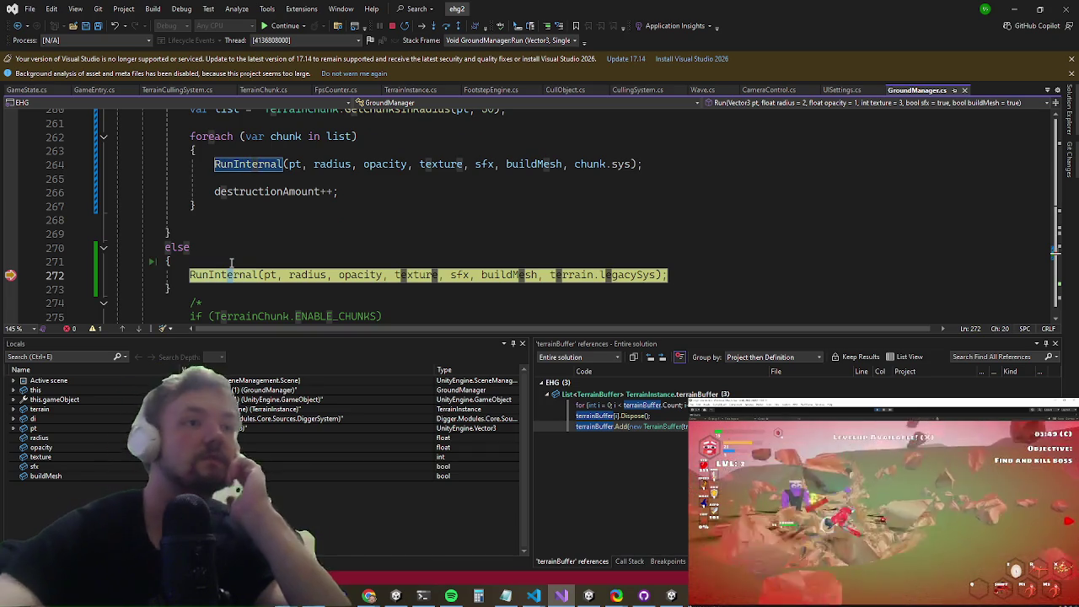
pyautogui.press('F12')
# Step: Set breakpoints at lines 316 and 310, expand the else block, continue to the hit, then stop debugging
pyautogui.scroll(-6, 255, 228)
pyautogui.scroll(-2, 256, 228)
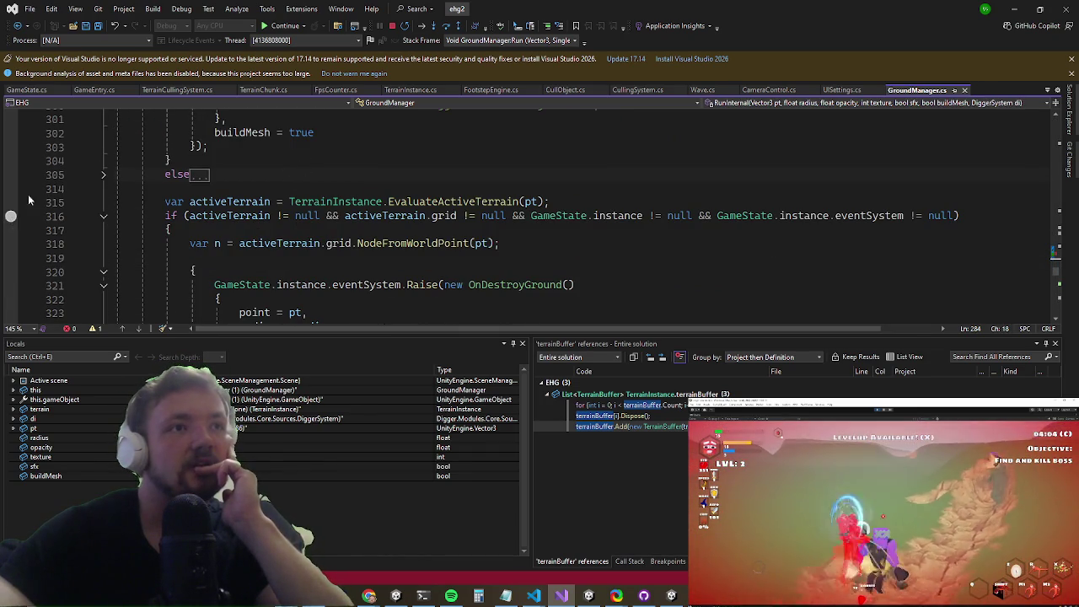
pyautogui.click(11, 216)
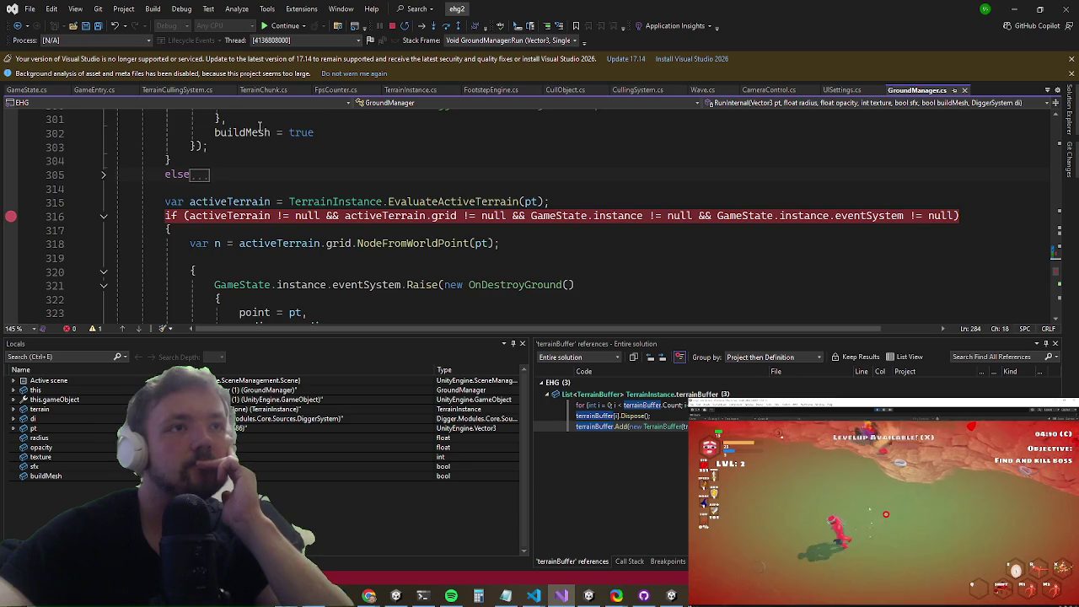
pyautogui.scroll(7, 260, 126)
pyautogui.scroll(-6, 55, 230)
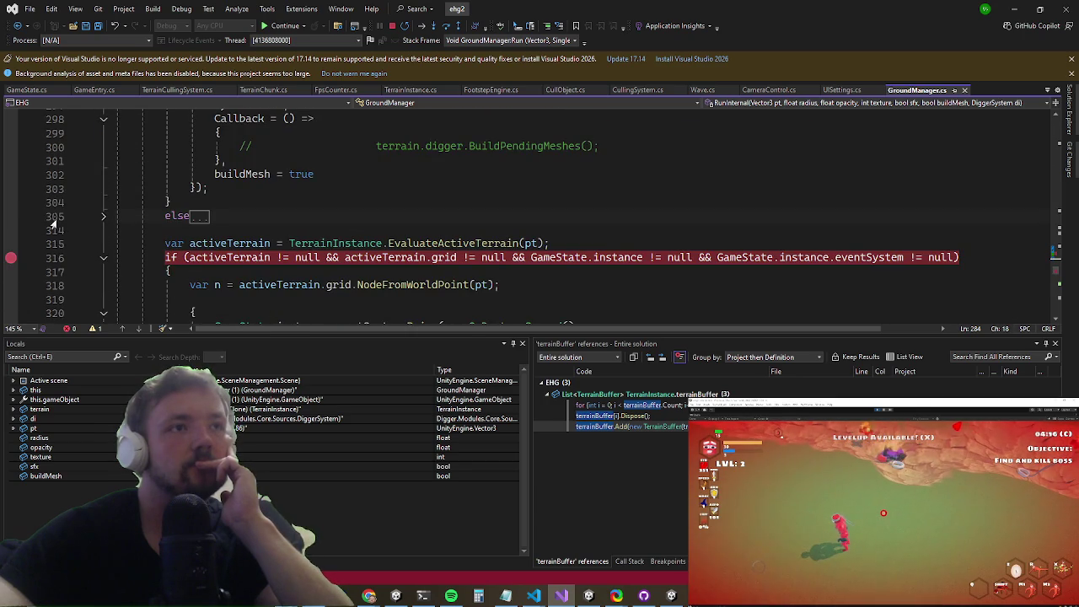
pyautogui.click(103, 216)
pyautogui.scroll(-1, 165, 220)
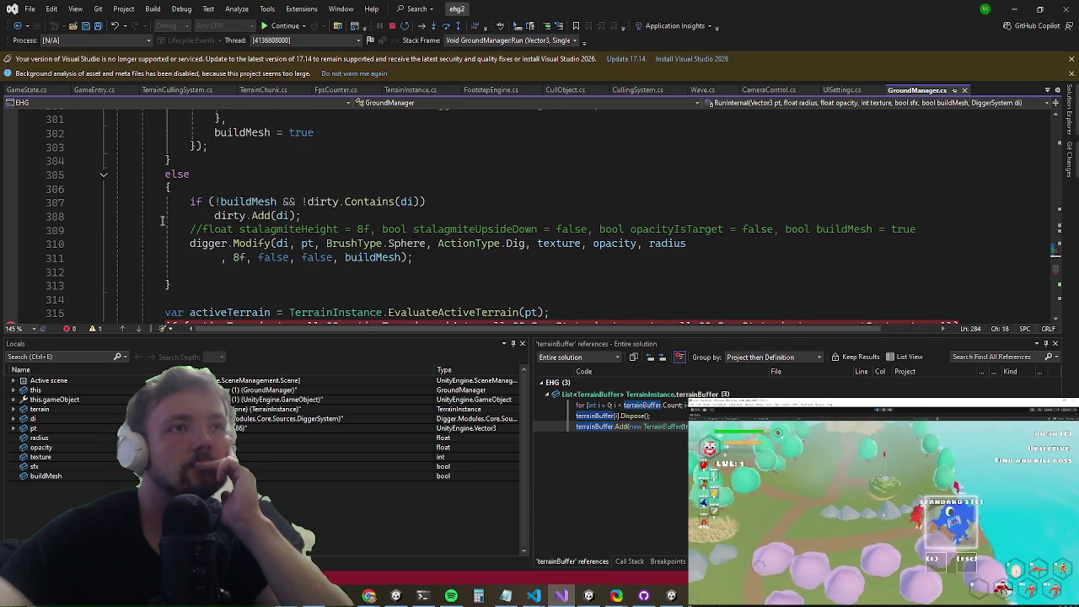
pyautogui.click(15, 256)
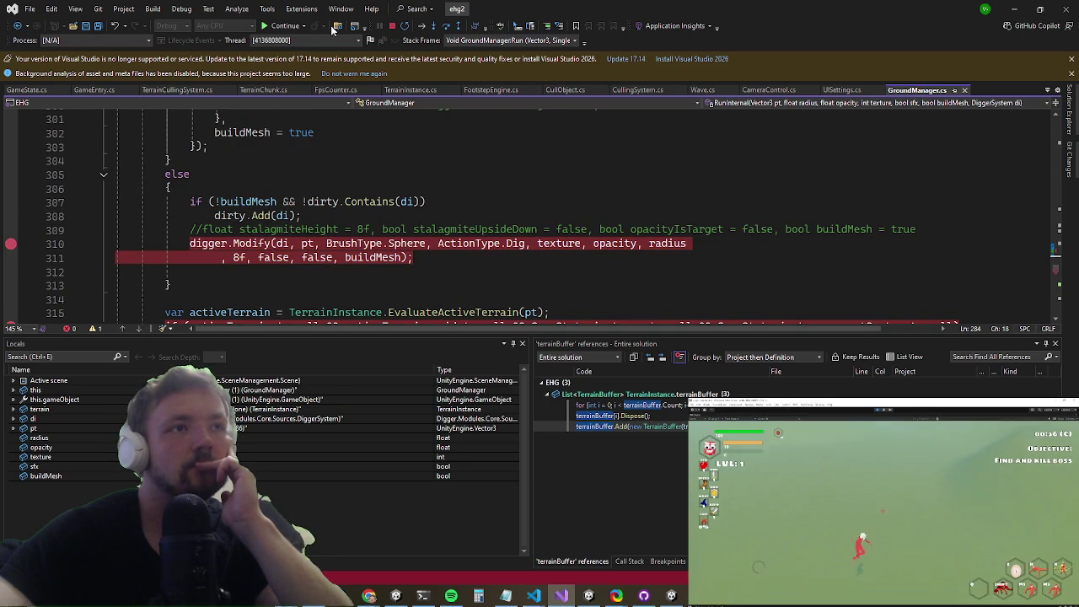
pyautogui.click(288, 29)
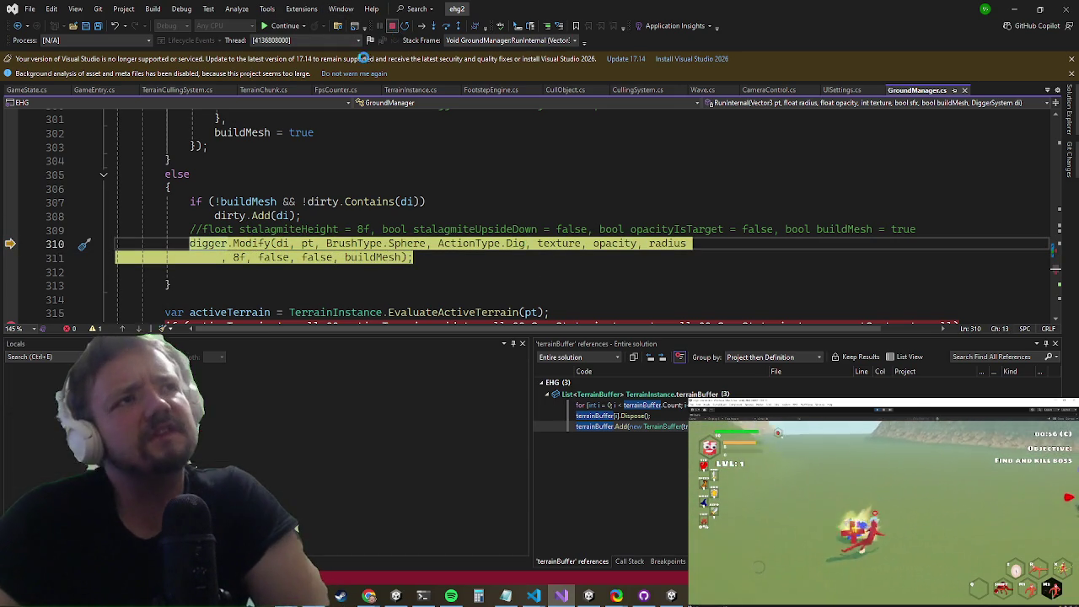
pyautogui.click(393, 25)
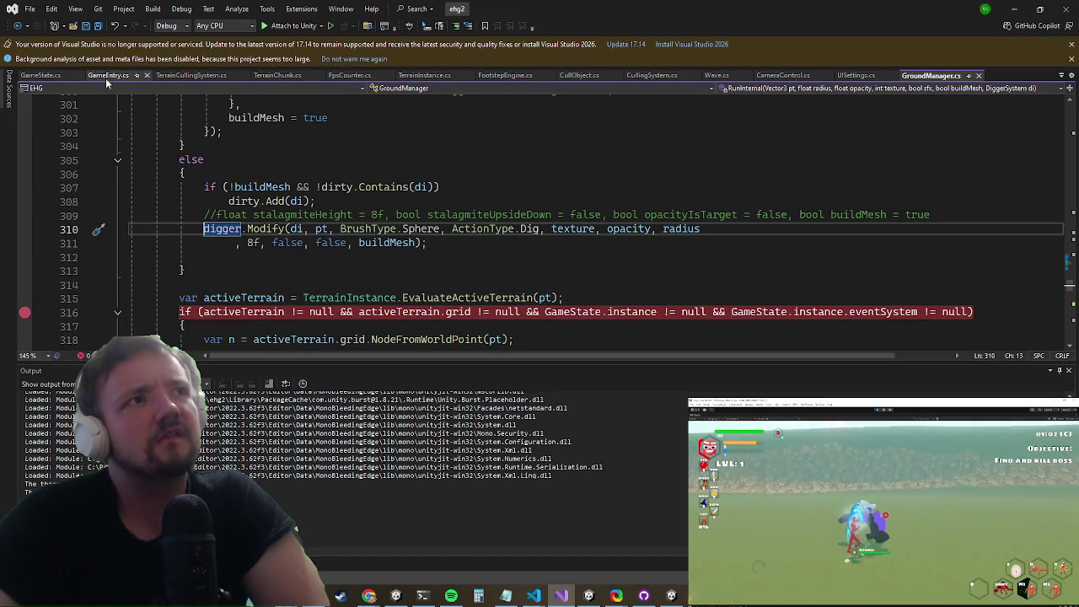
# Step: View TerrainChunk.cs, then TerrainInstance.cs, and scroll through its Awake method
pyautogui.click(278, 75)
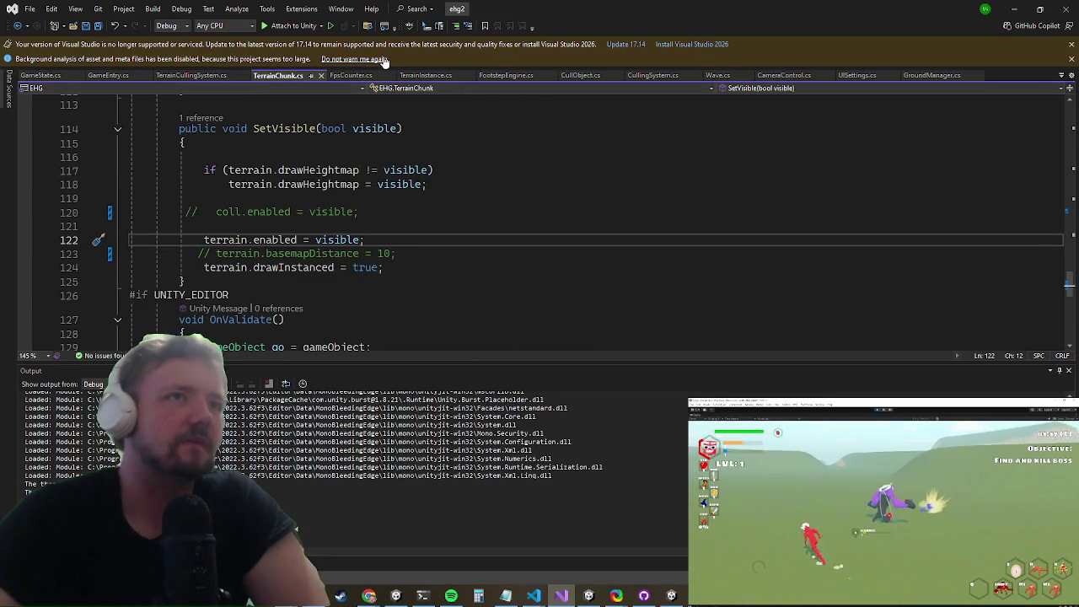
pyautogui.click(426, 76)
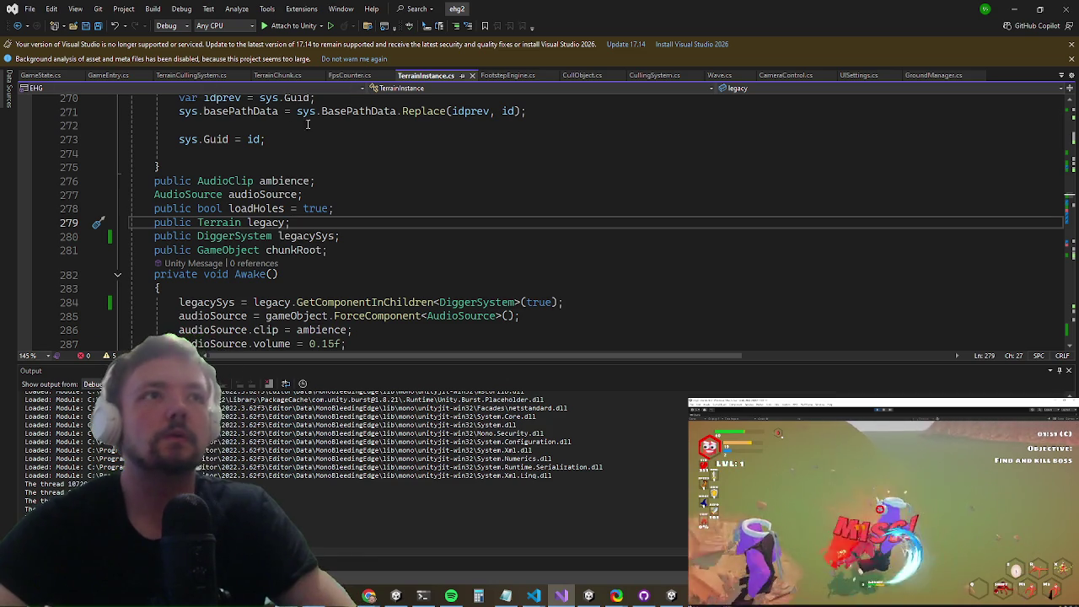
pyautogui.click(598, 194)
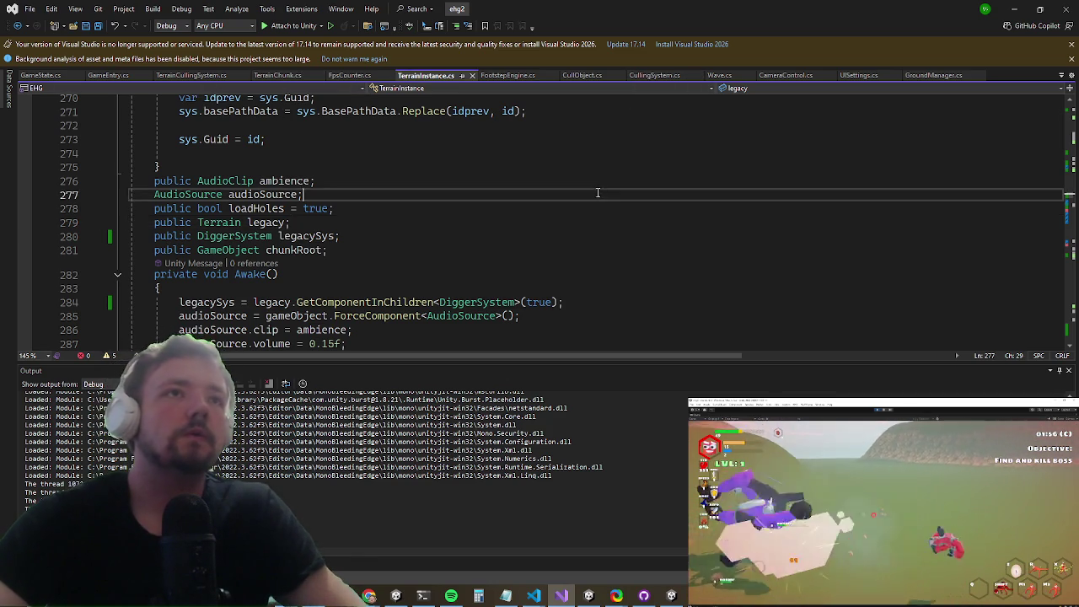
pyautogui.scroll(-6, 540, 199)
pyautogui.scroll(-4, 539, 199)
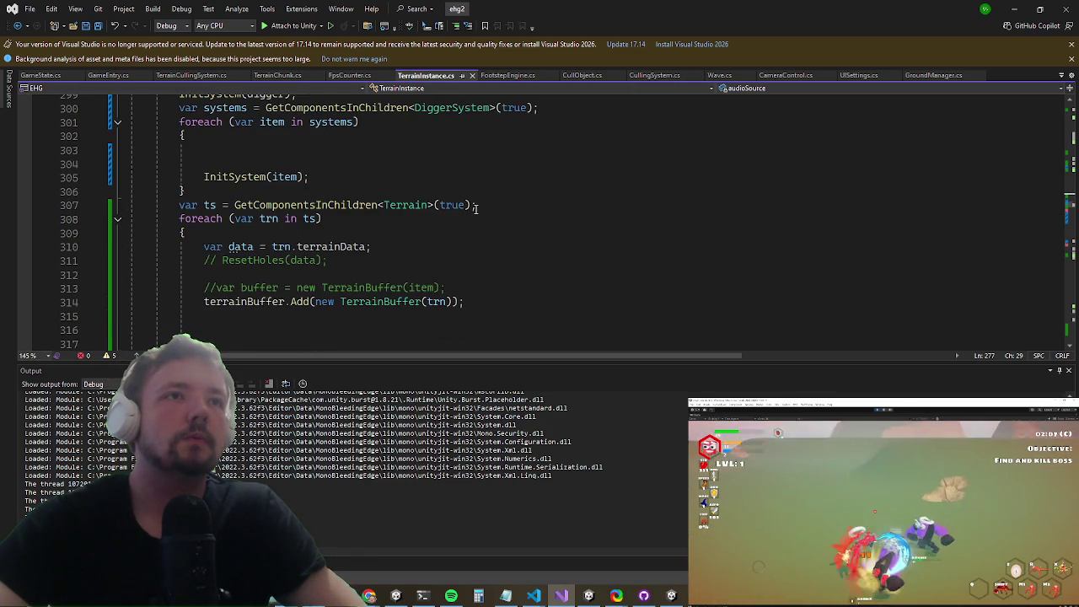
pyautogui.scroll(1, 476, 208)
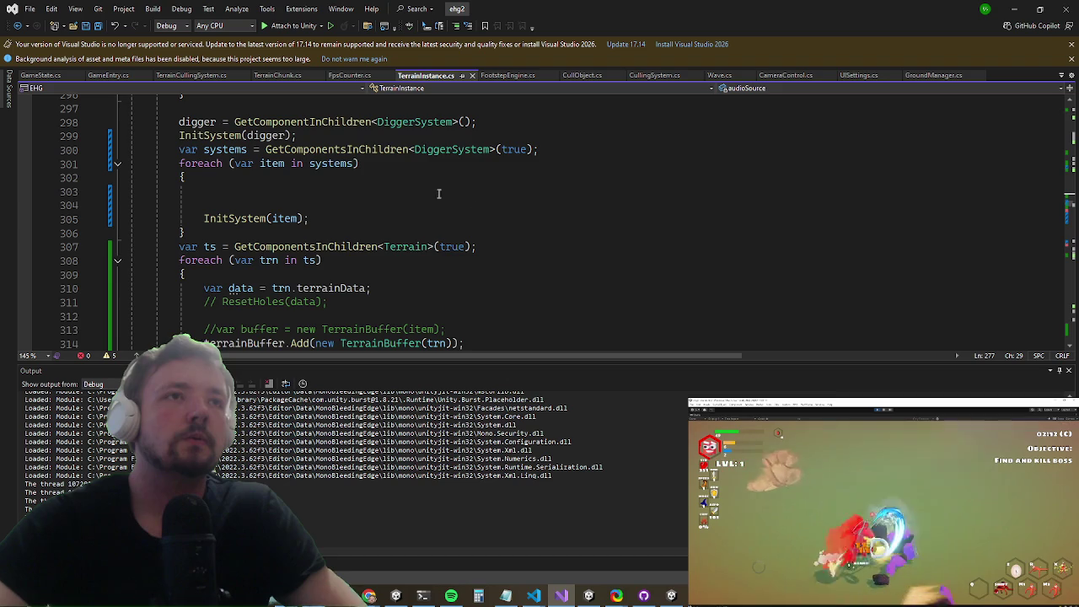
pyautogui.scroll(-5, 462, 203)
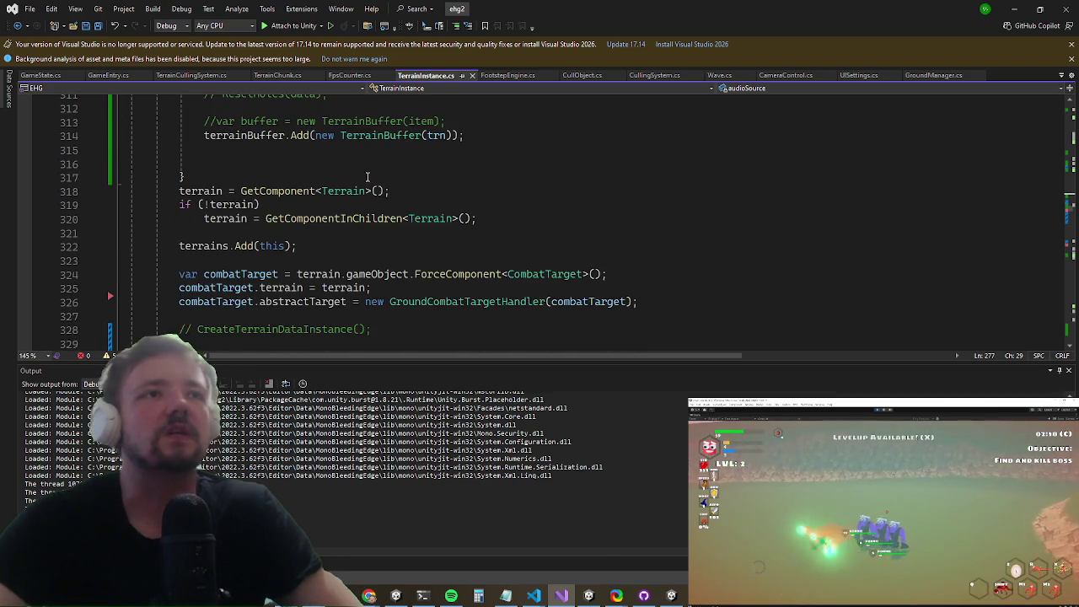
pyautogui.scroll(-1, 367, 177)
pyautogui.scroll(-4, 253, 198)
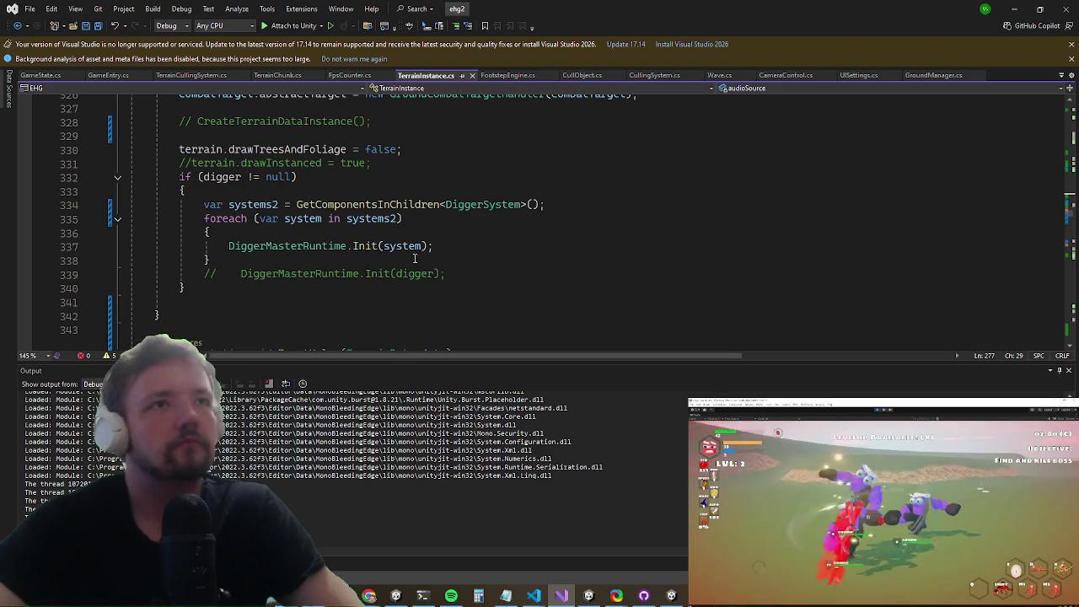
# Step: Select the DiggerMasterRuntime.Init line and place the caret at the end of line 284
pyautogui.moveTo(442, 251); pyautogui.dragTo(202, 246)
pyautogui.hotkey('ctrl', 'c')
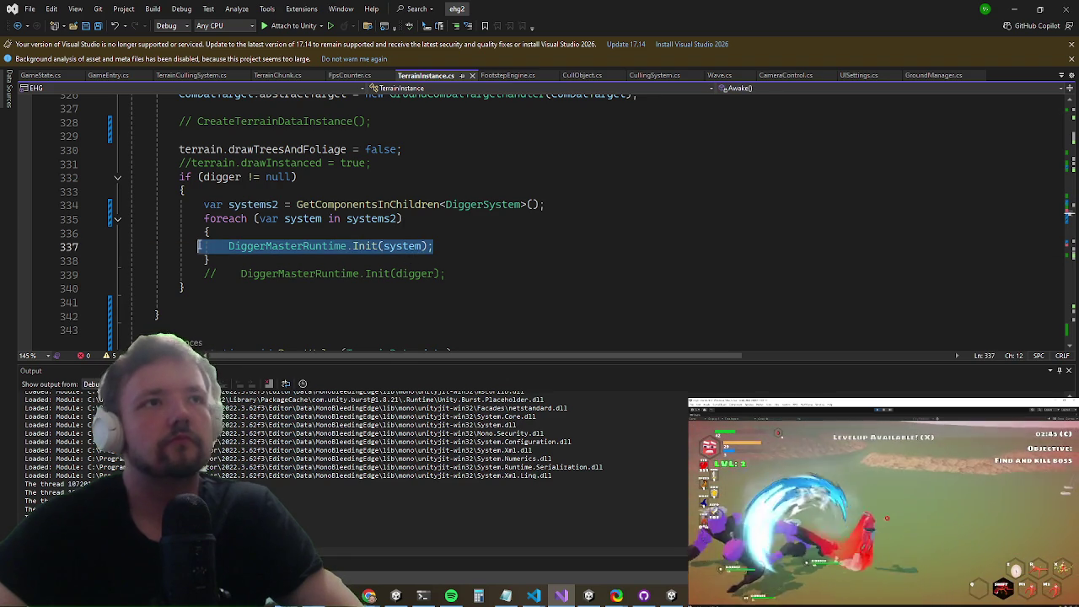
pyautogui.scroll(7, 360, 278)
pyautogui.scroll(17, 360, 278)
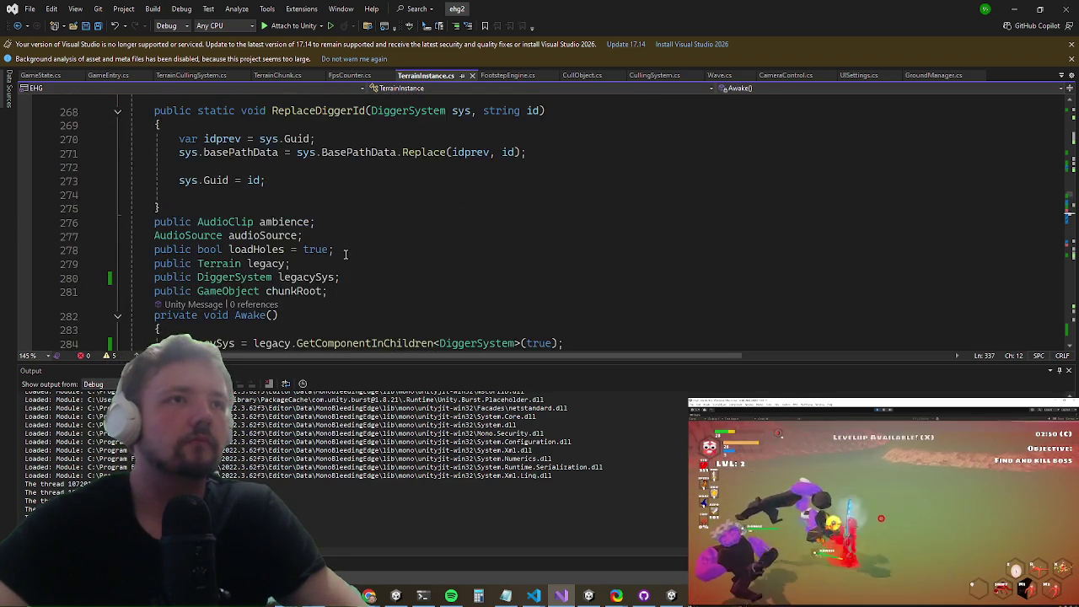
pyautogui.scroll(-7, 337, 276)
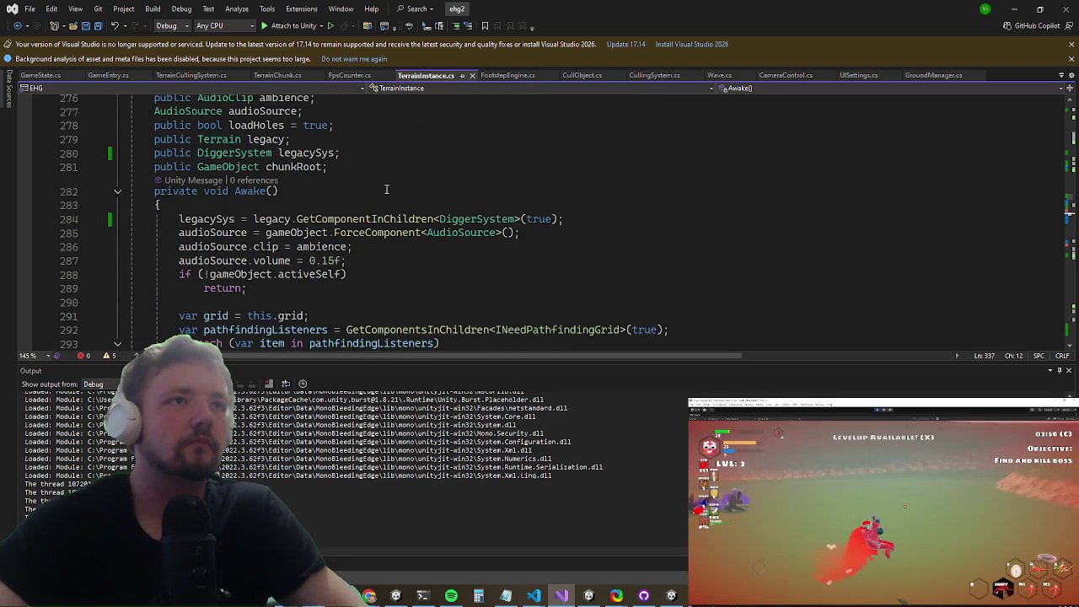
pyautogui.click(579, 216)
# Step: Paste DiggerMasterRuntime.Init after line 284 with legacySys as its argument, then minimize Visual Studio
pyautogui.press('Return')
pyautogui.hotkey('ctrl', 'v')
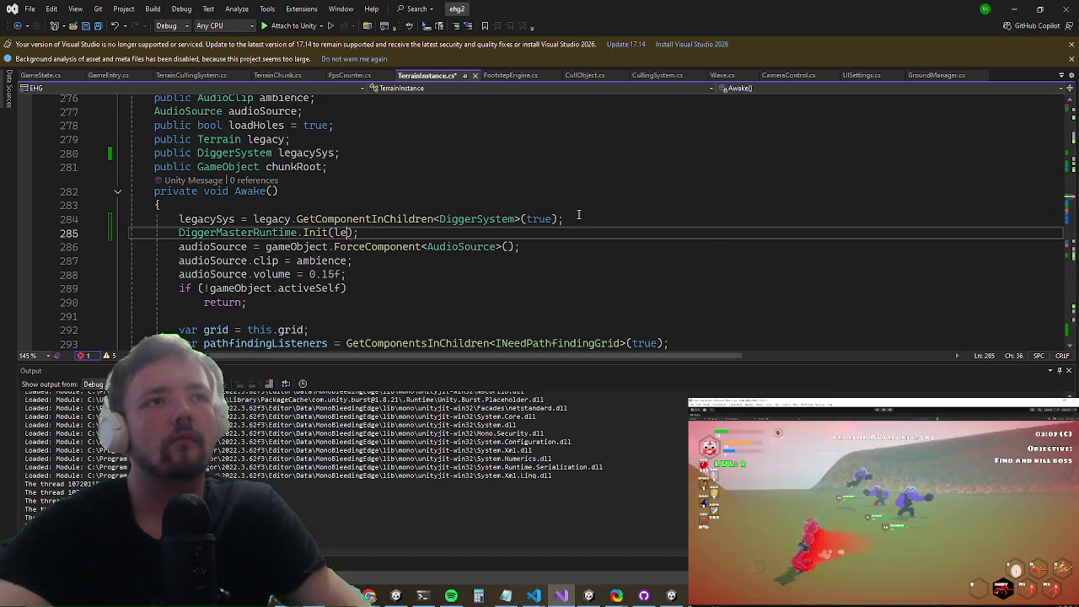
pyautogui.write('egacySys')
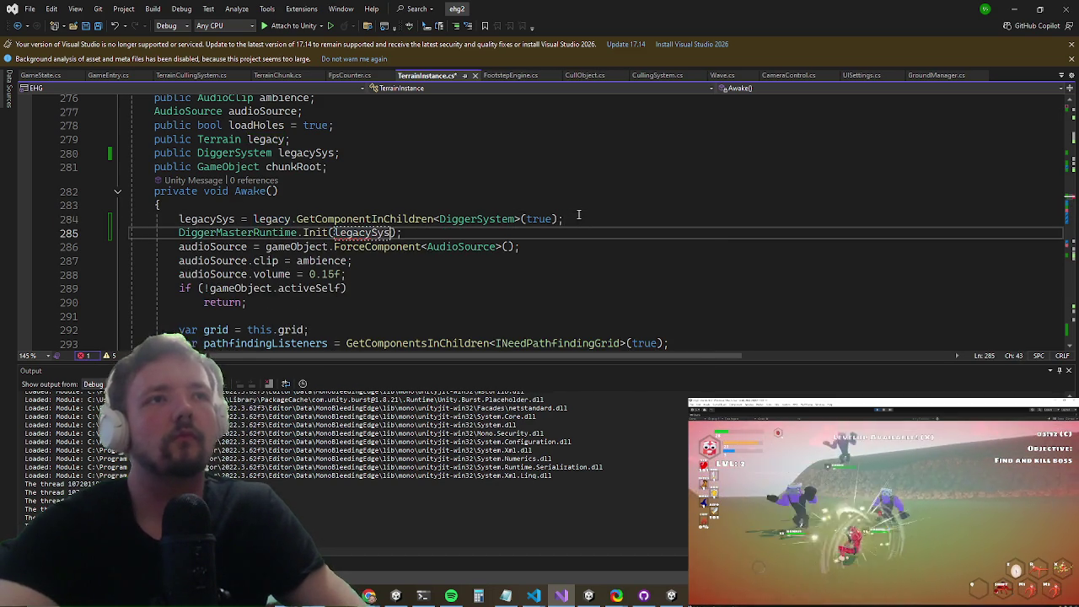
pyautogui.press('End')
pyautogui.press('Return')
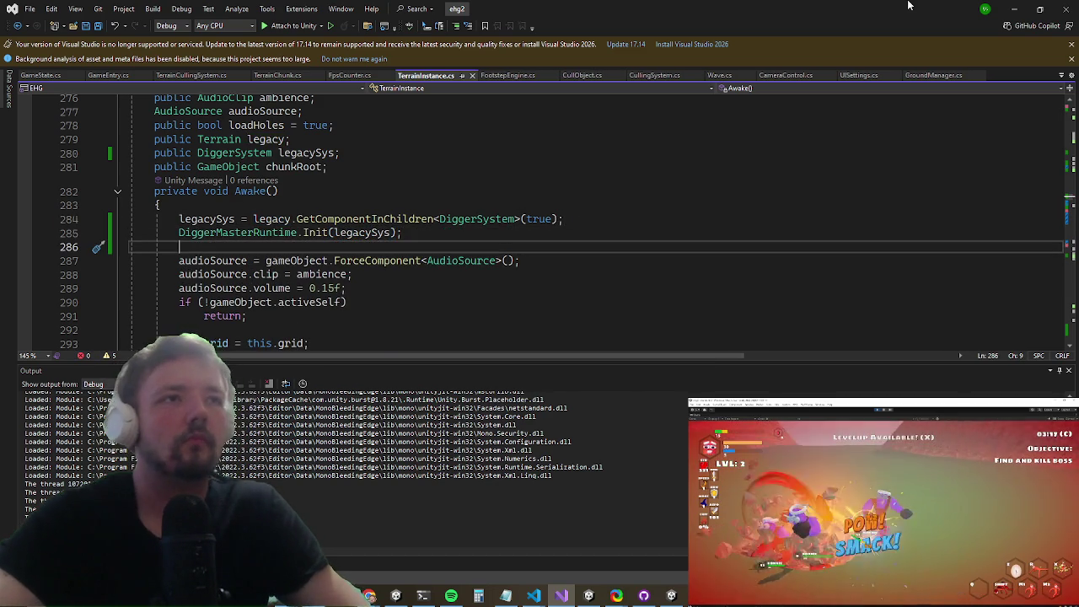
pyautogui.click(1008, 8)
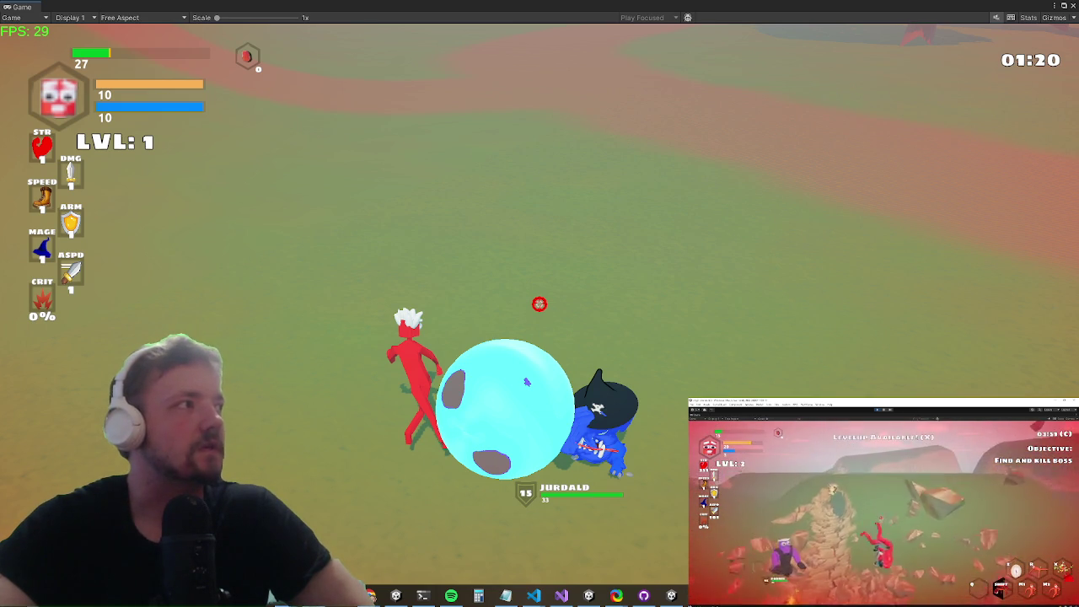
# Step: Play the game, opening the level-up card screen and bringing the camera into close third-person view
pyautogui.press('x')
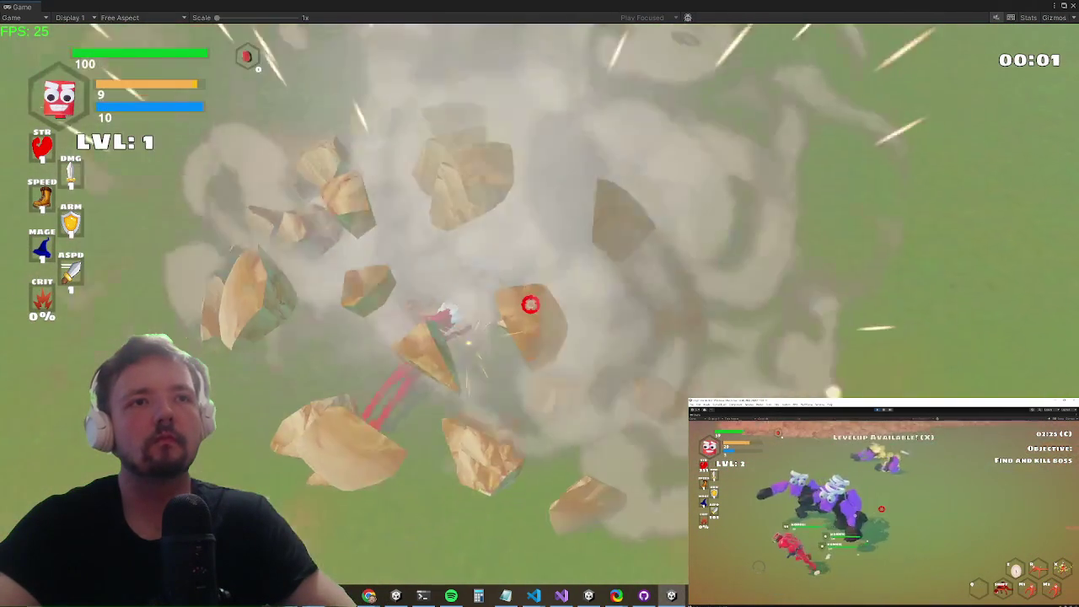
pyautogui.press('super')
pyautogui.press('Escape')
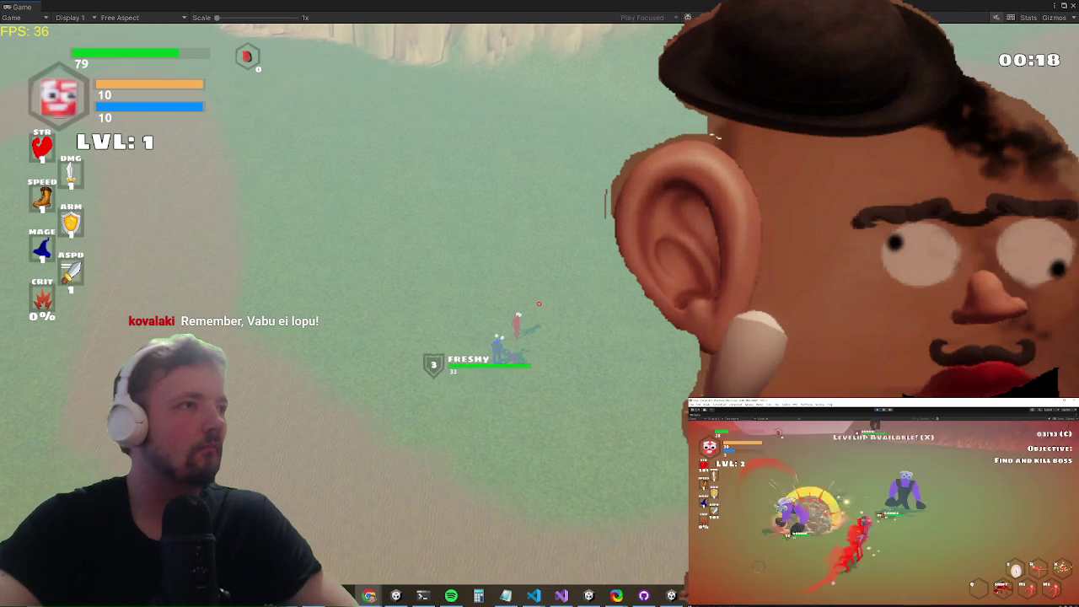
pyautogui.click(399, 398)
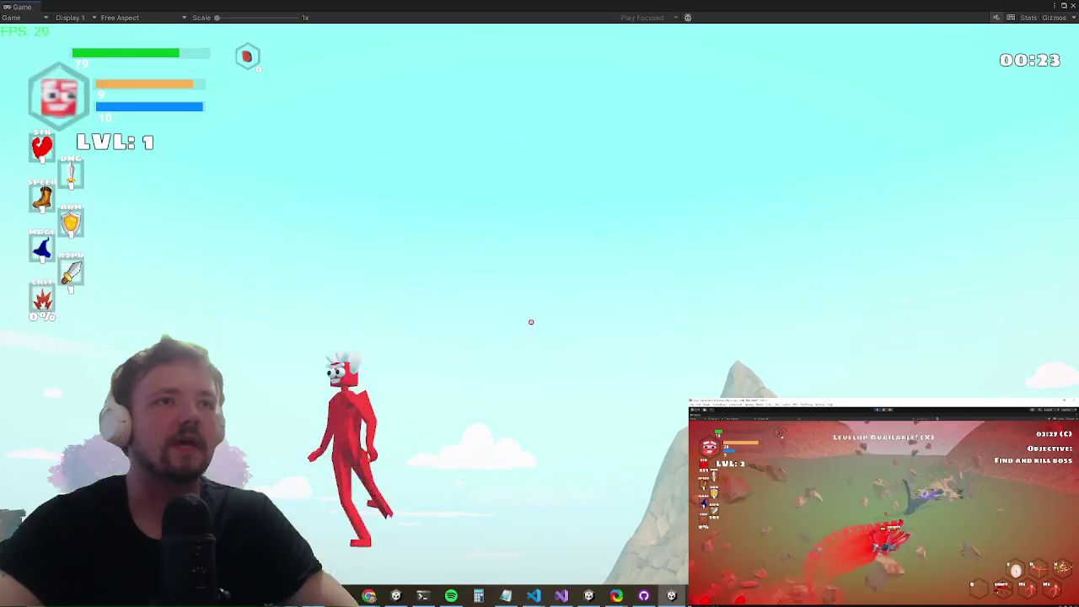
# Step: Cycle through GitHub Desktop and the game, ending in Visual Studio
pyautogui.press('super')
pyautogui.press('super')
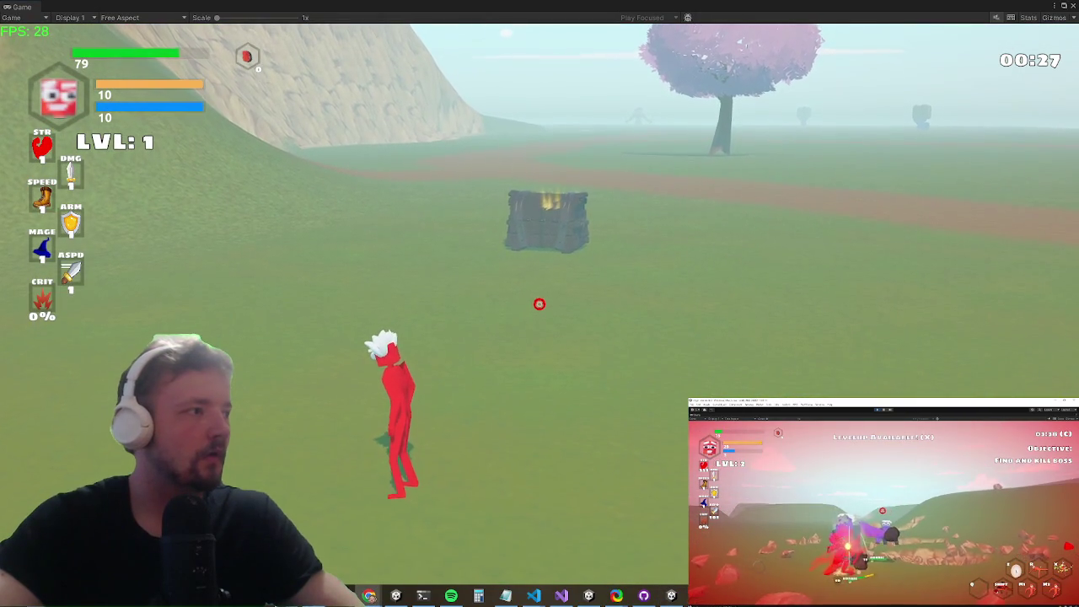
pyautogui.hotkey('alt', 'Tab')
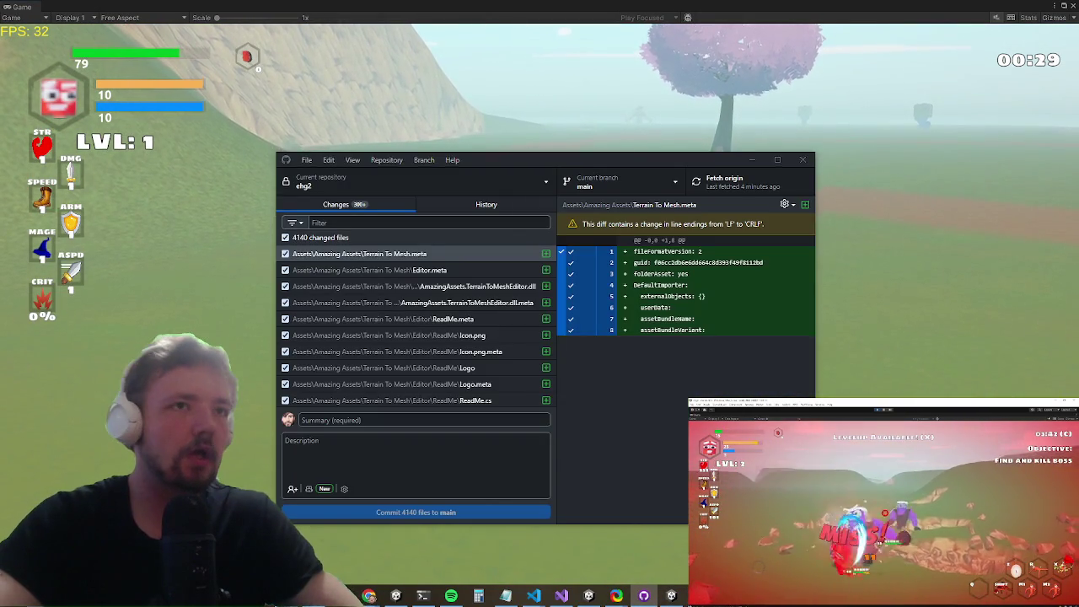
pyautogui.hotkey('alt', 'Tab')
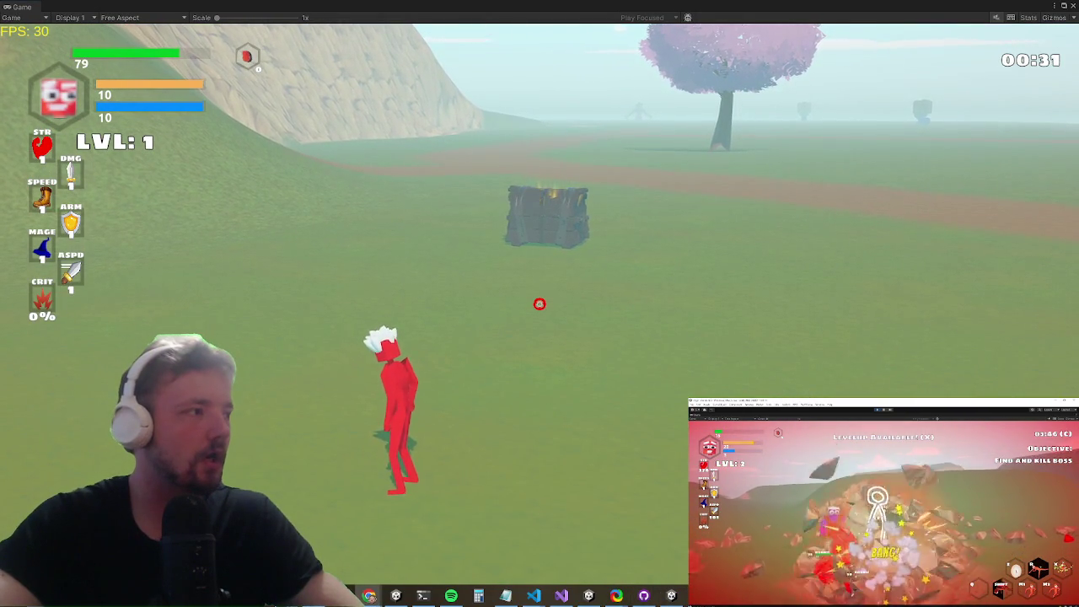
pyautogui.hotkey('alt', 'Tab')
# Step: Check the DiggerMasterRuntime.Init call and the legacySys field in Awake, then return to Unity
pyautogui.click(328, 233)
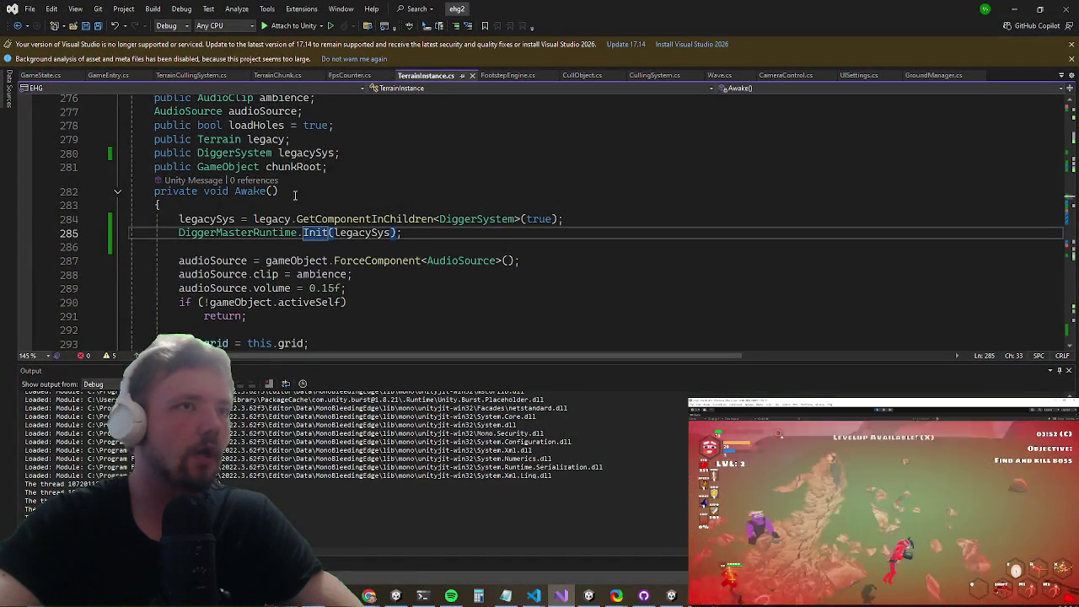
pyautogui.click(210, 219)
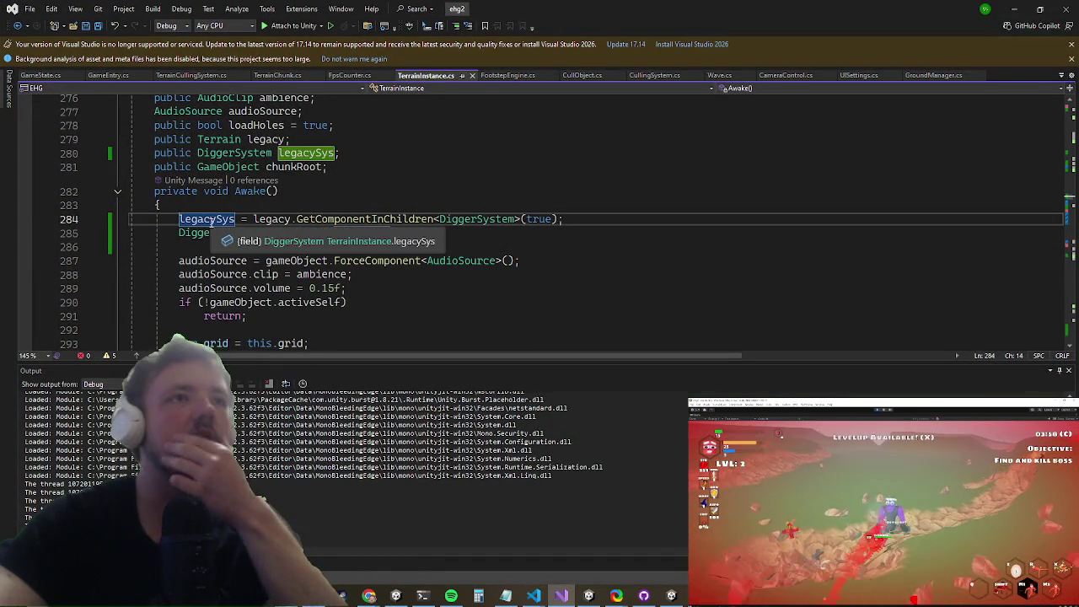
pyautogui.hotkey('alt', 'Tab')
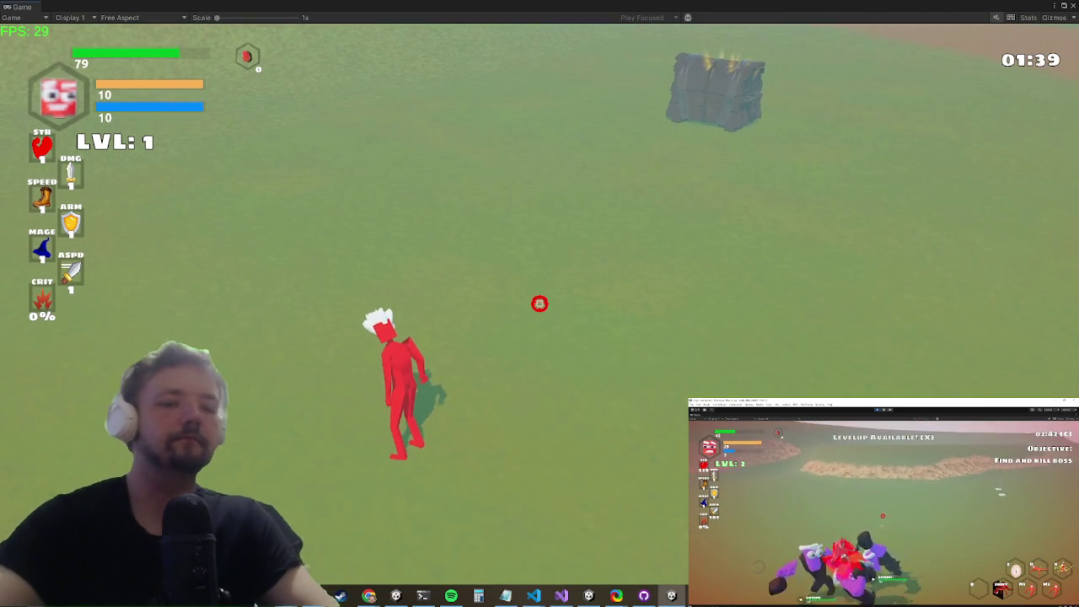
# Step: Stop play mode and restart the game for a fresh desert run at 100 health
pyautogui.hotkey('alt', 'Tab')
pyautogui.press('Escape')
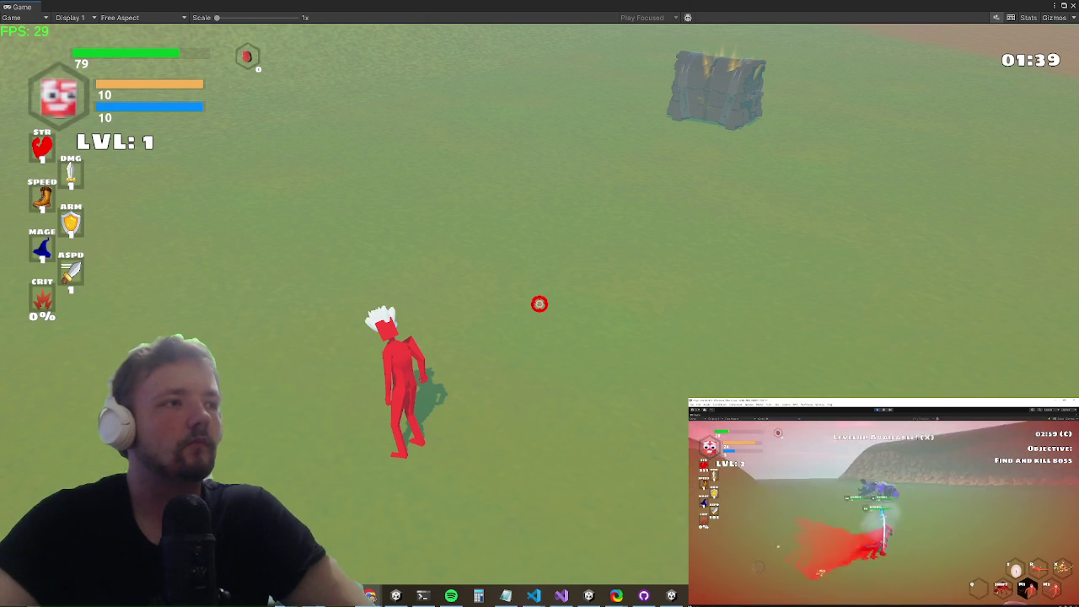
pyautogui.hotkey('ctrl', 'p')
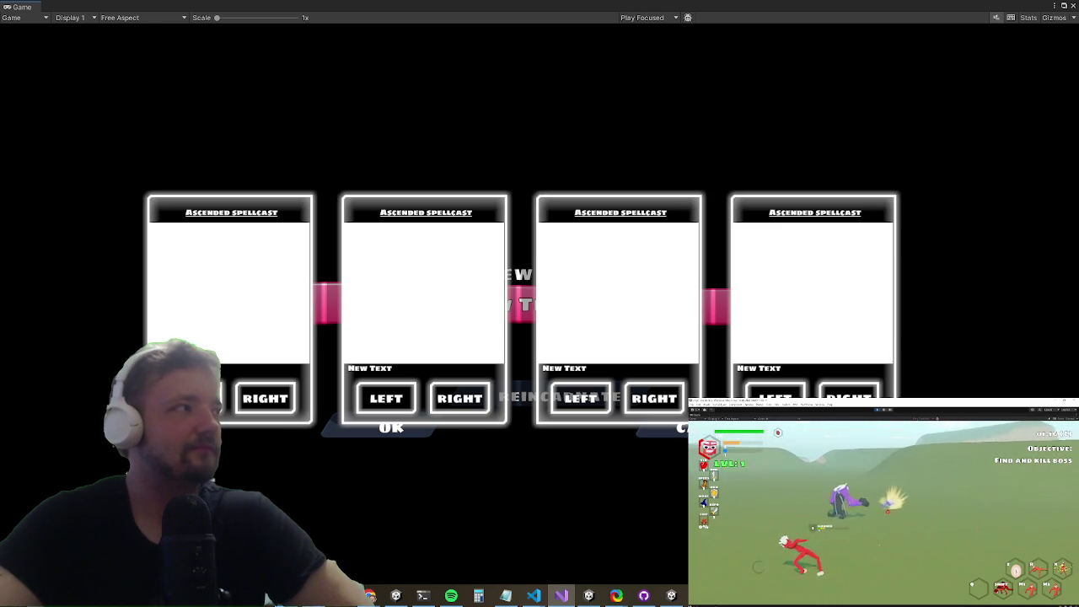
pyautogui.hotkey('ctrl', 'p')
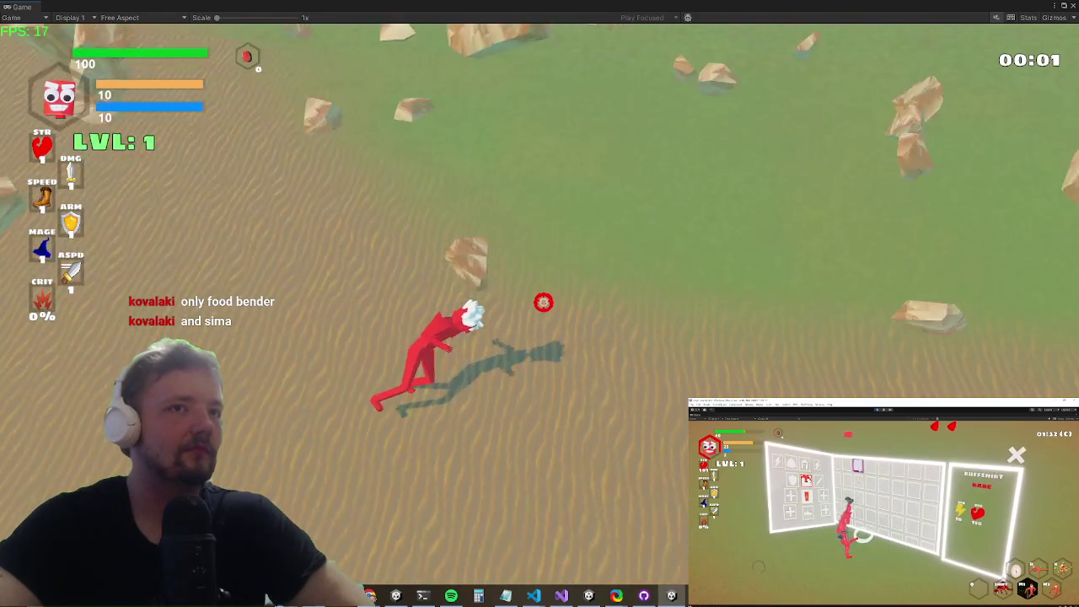
pyautogui.click(538, 301)
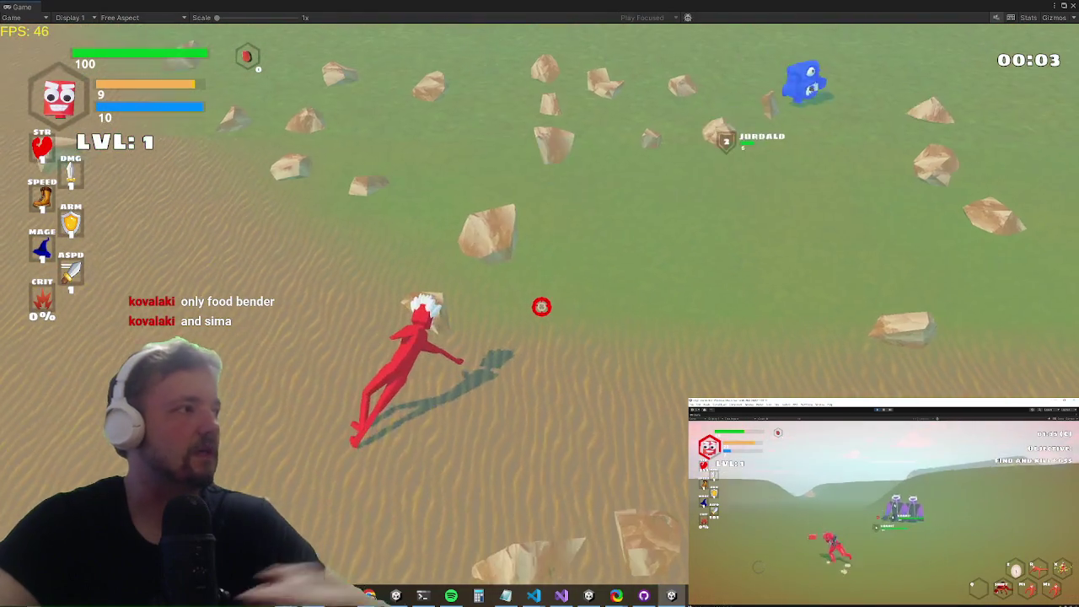
# Step: Look through the game's settings panel, then use the debug console to pull the camera overhead
pyautogui.press('Escape')
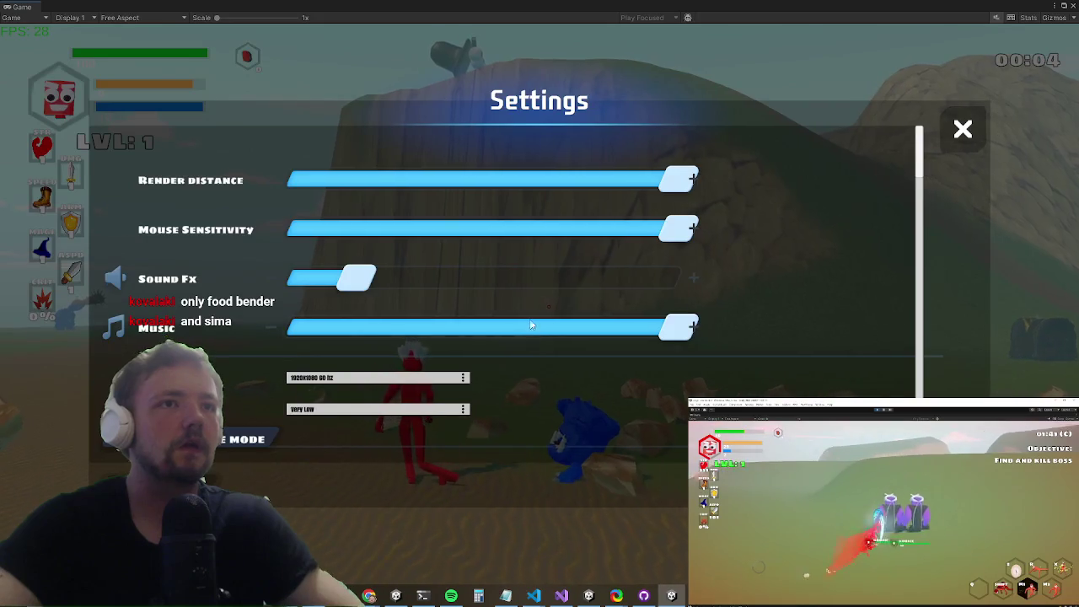
pyautogui.scroll(-10, 541, 343)
pyautogui.scroll(-5, 547, 353)
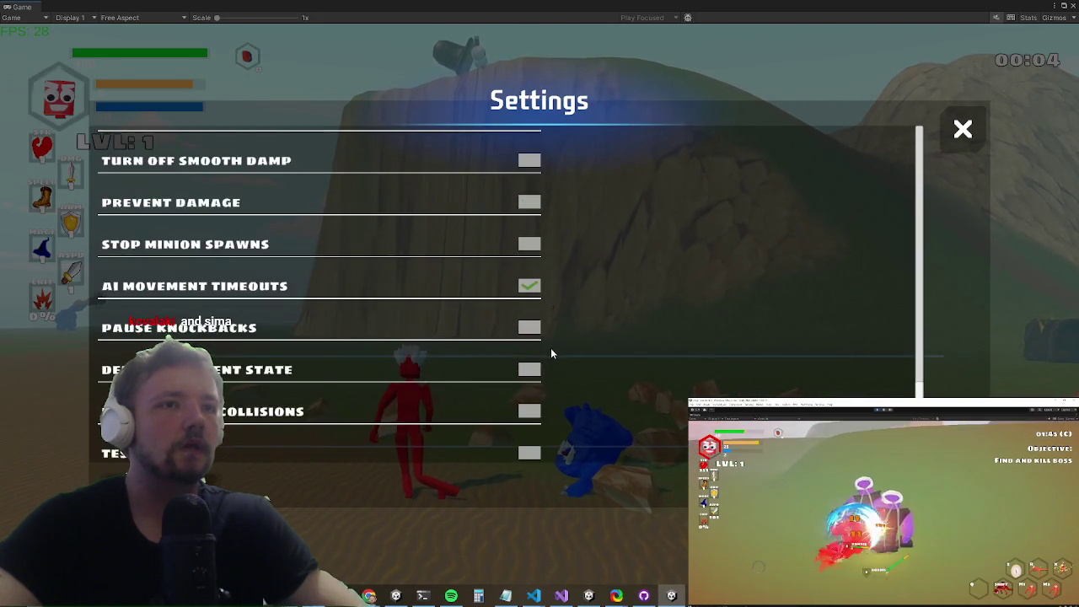
pyautogui.press('Escape')
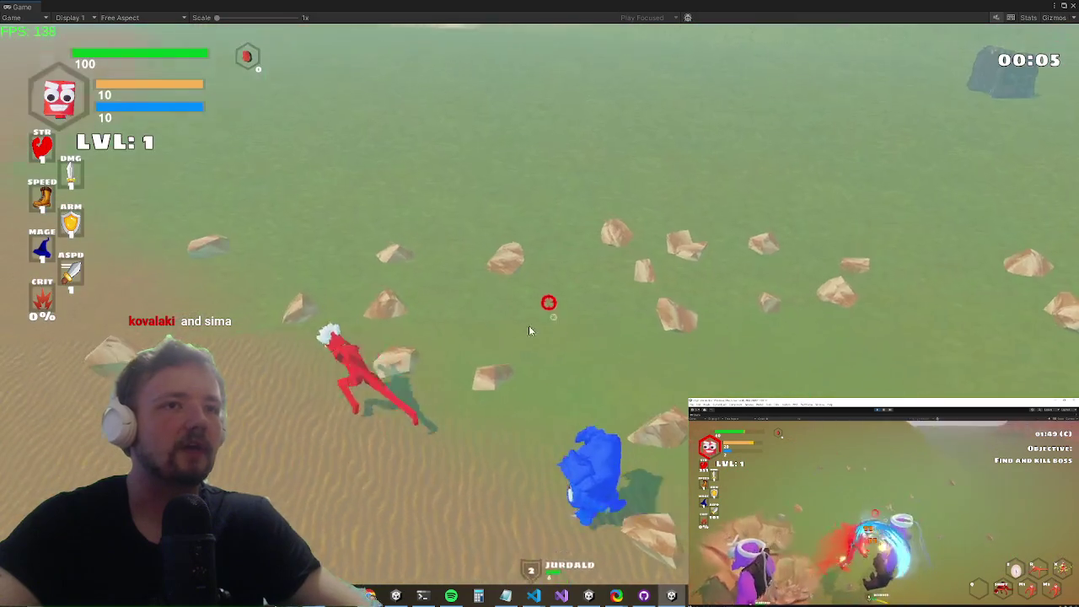
pyautogui.press('`')
pyautogui.press('`')
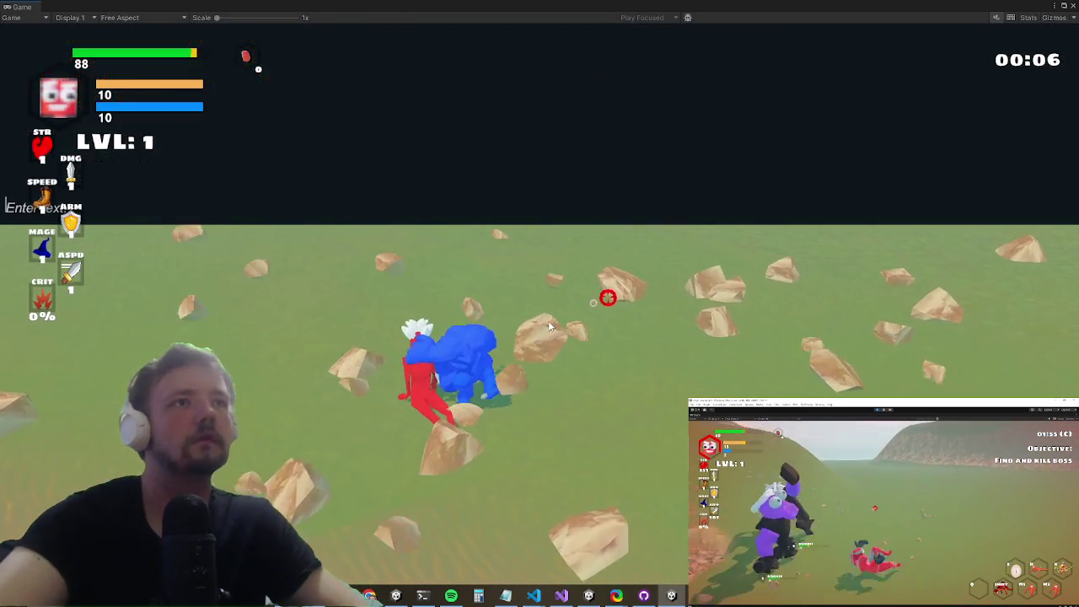
pyautogui.press('super')
pyautogui.press('super')
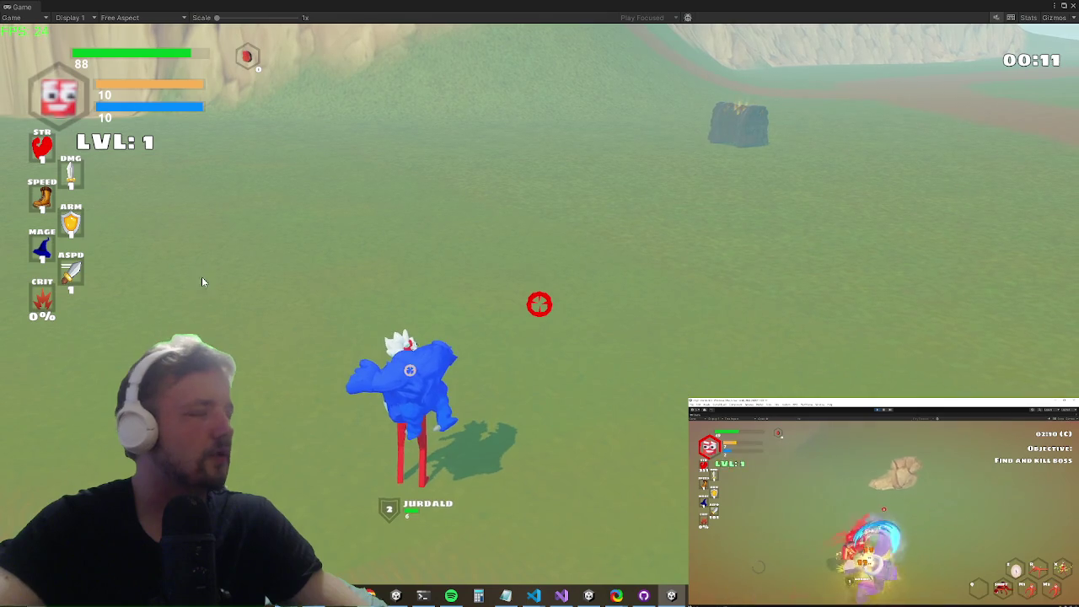
pyautogui.press('`')
pyautogui.press('`')
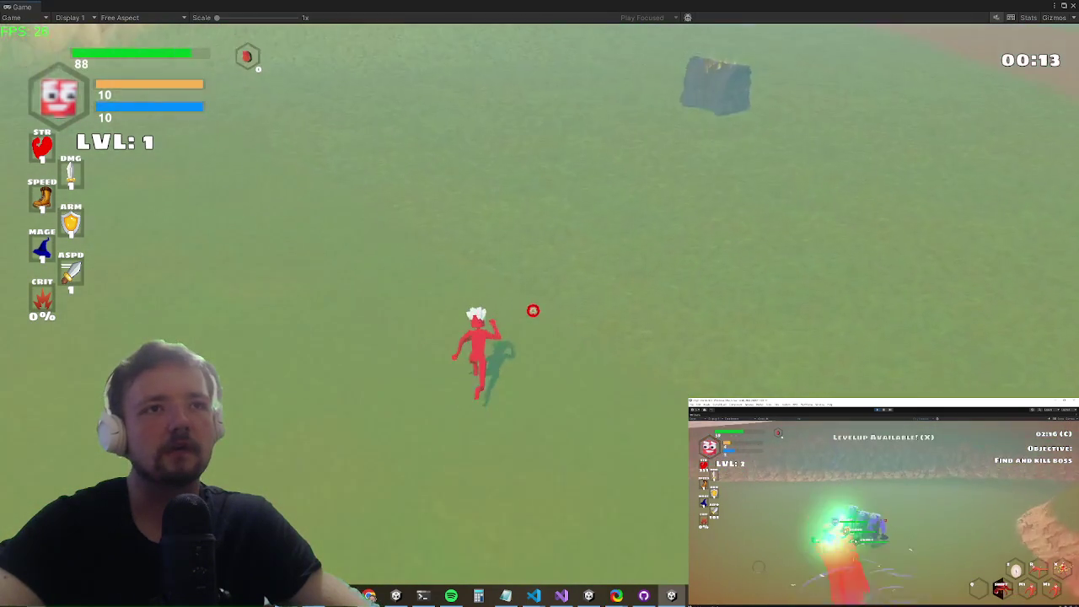
# Step: Attack the terrain repeatedly with blasts and slashes, breaking the ground into rock chunks
pyautogui.click(540, 301)
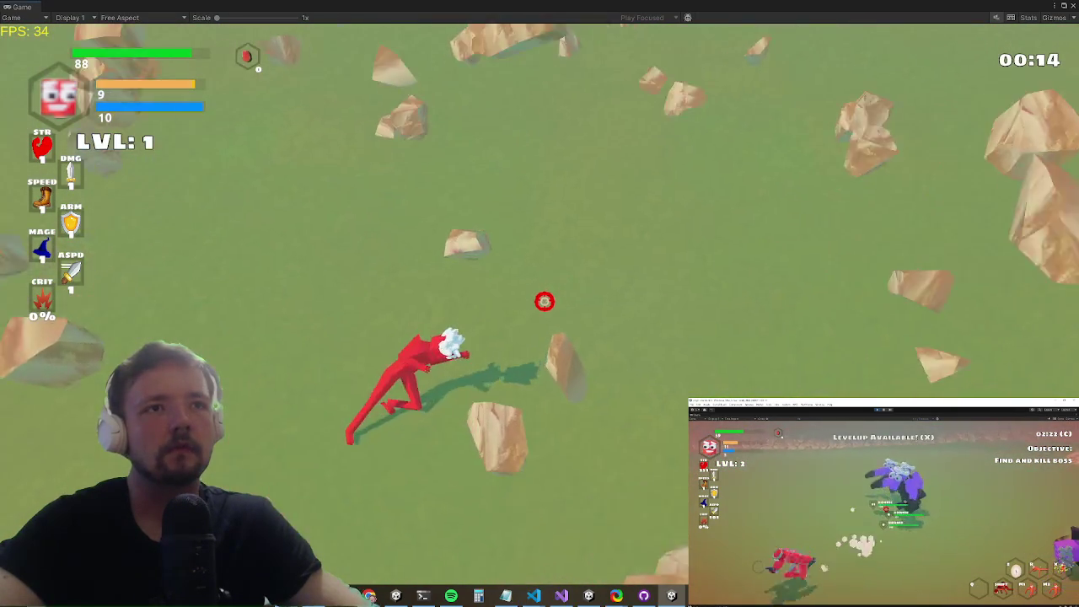
pyautogui.press('super')
pyautogui.press('super')
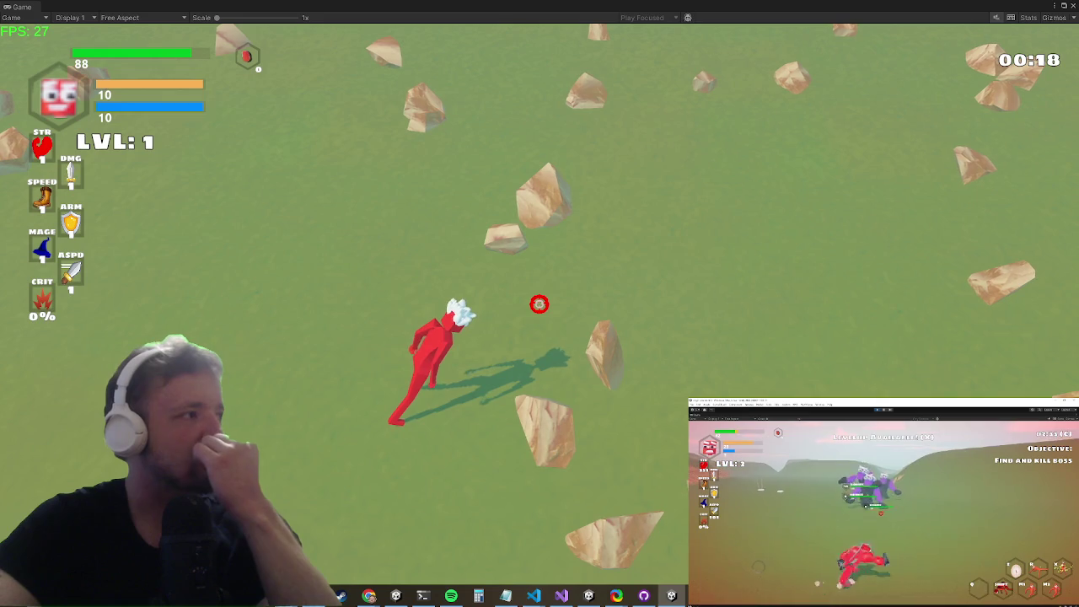
pyautogui.click(539, 303)
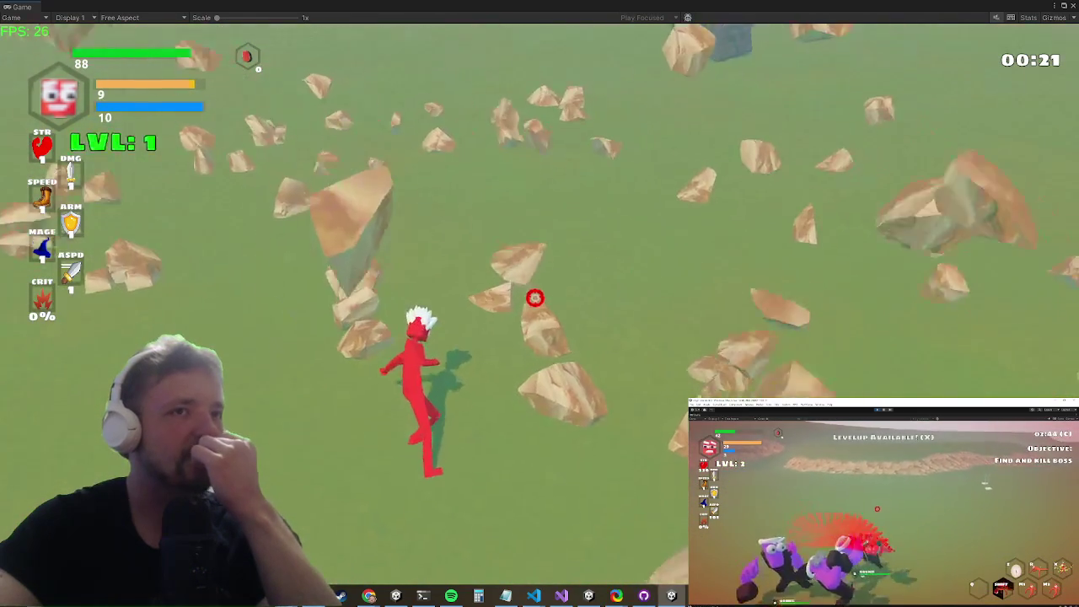
pyautogui.click(537, 302)
pyautogui.click(539, 305)
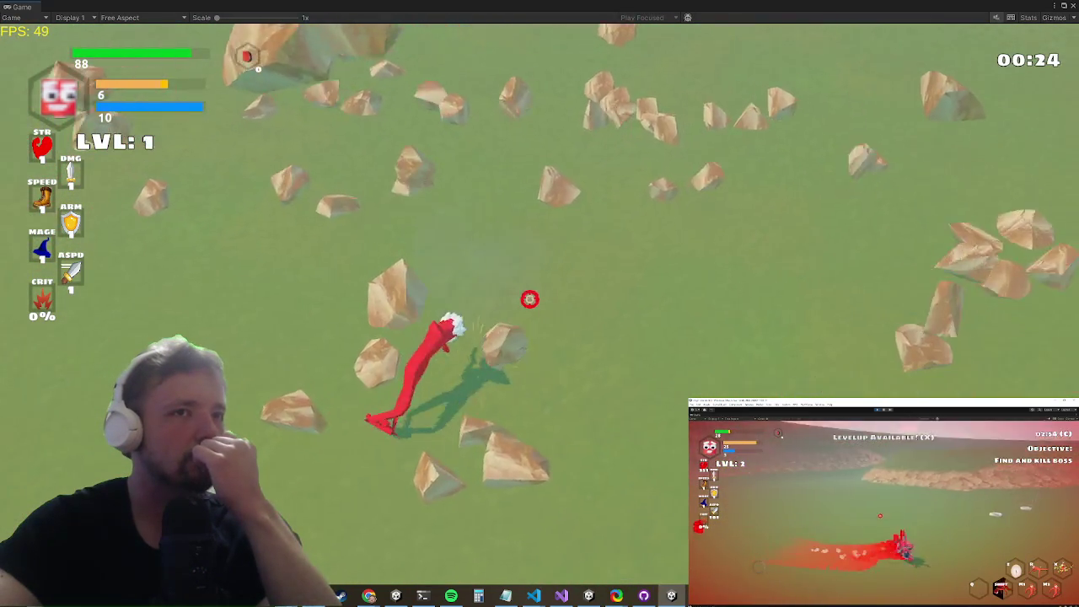
pyautogui.click(540, 303)
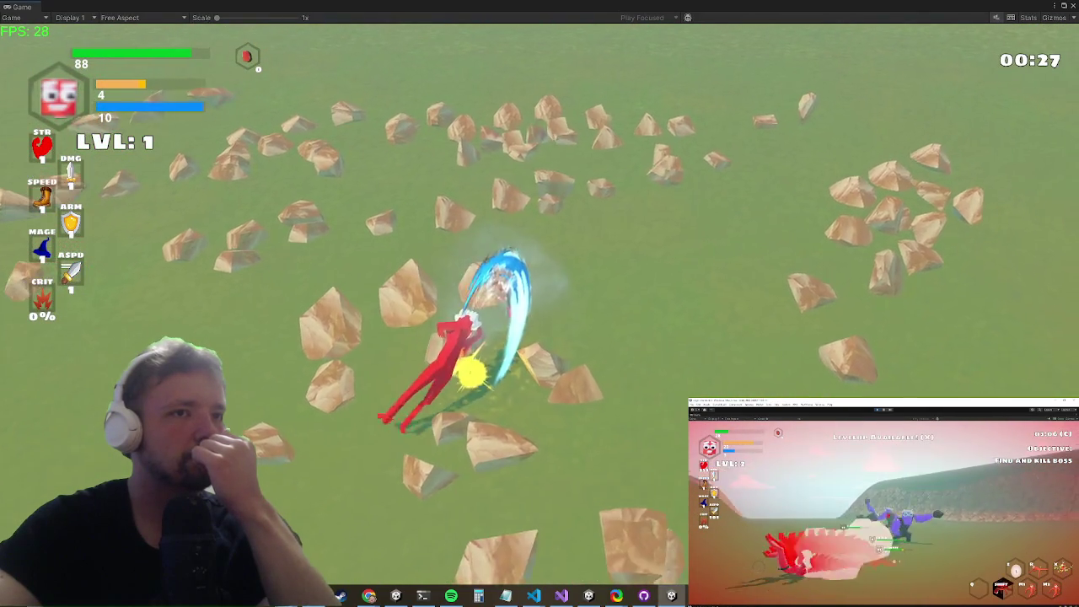
pyautogui.click(544, 302)
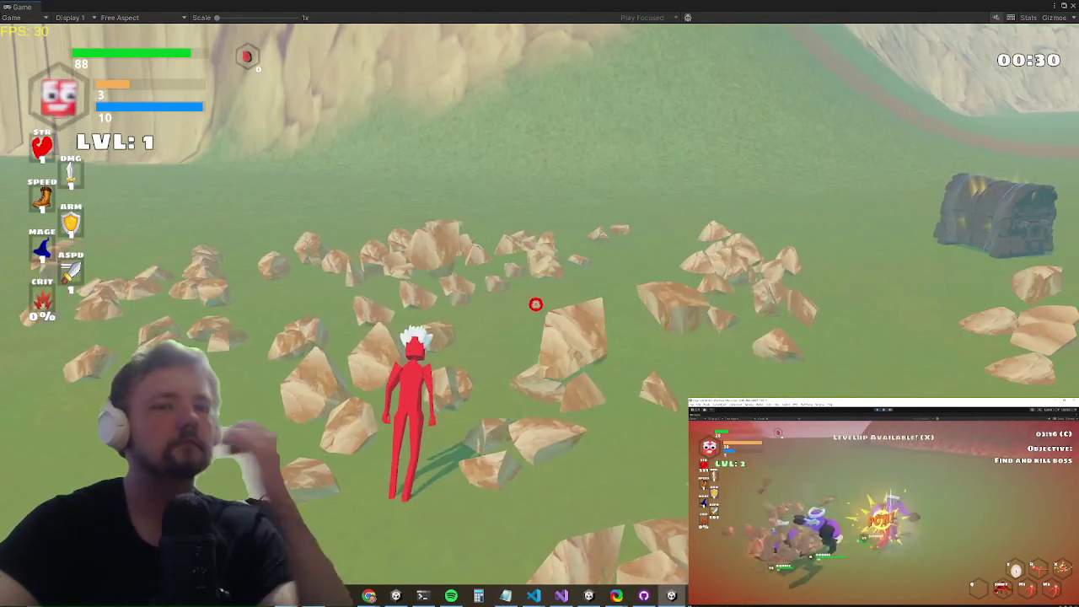
# Step: Run the character forward, right and left across the grass toward the hillside
pyautogui.press('w')
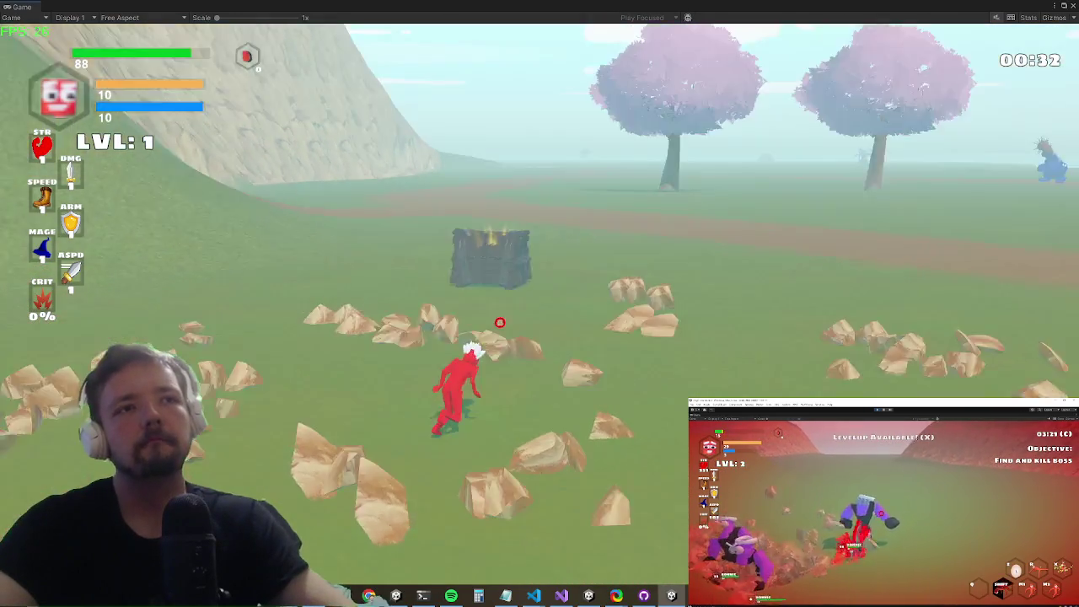
pyautogui.press('d')
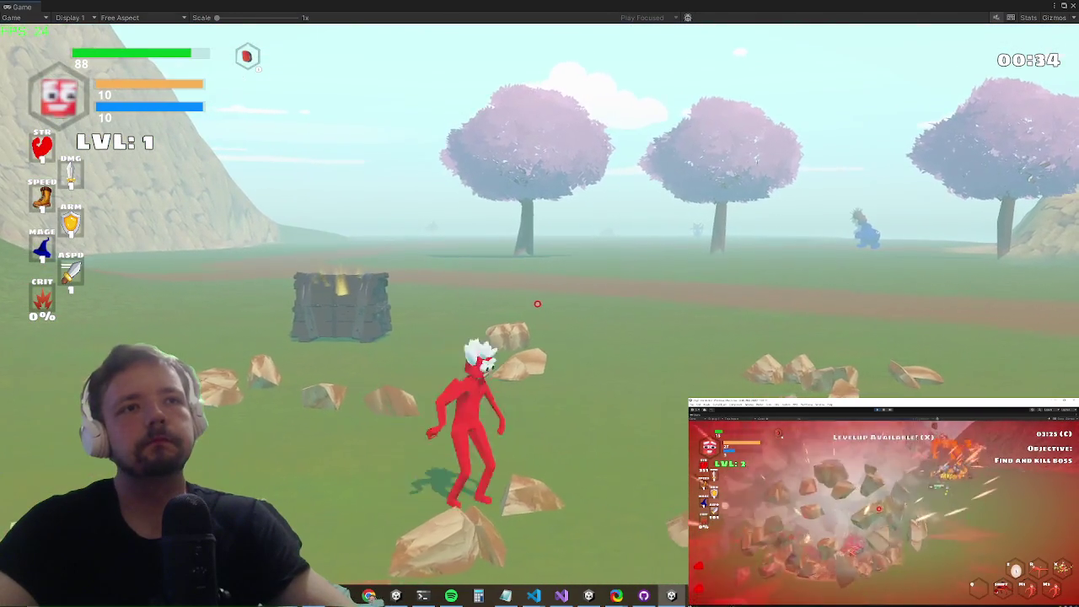
pyautogui.press('a')
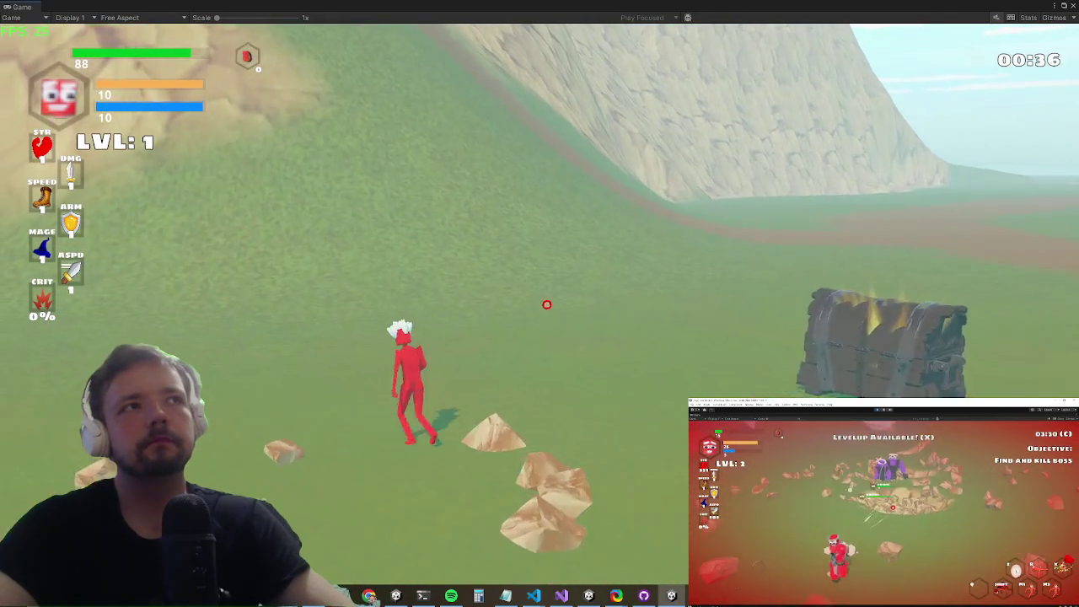
pyautogui.press('super')
pyautogui.press('super')
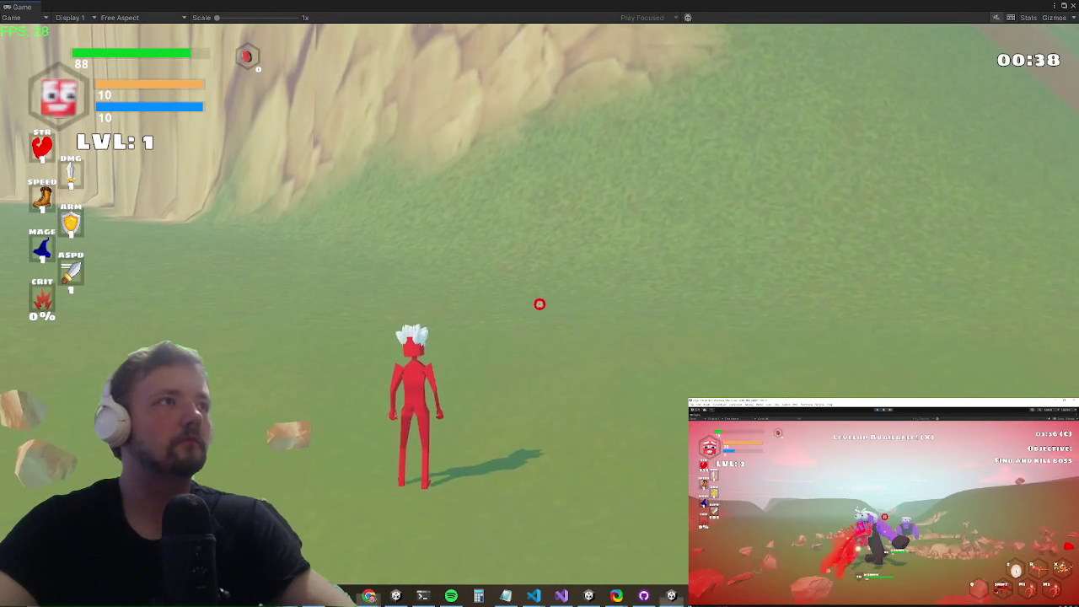